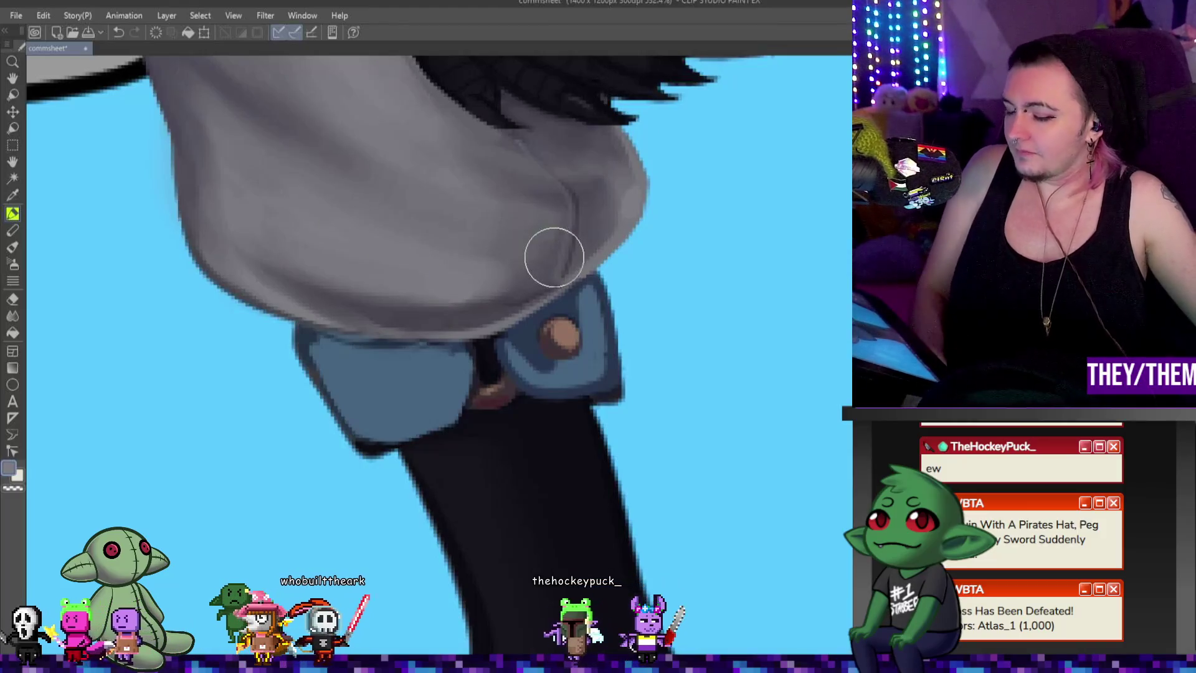
scroll(350, 96, "down", 1)
scroll(350, 97, "down", 4)
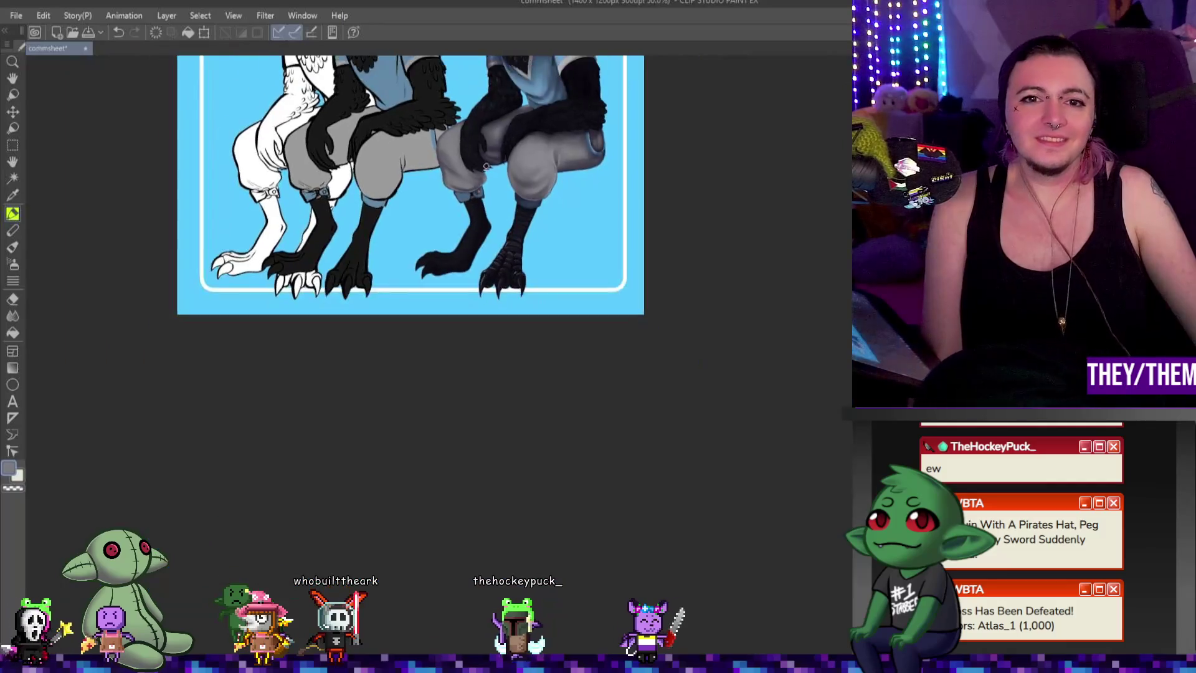
scroll(497, 174, "up", 4)
scroll(497, 175, "down", 2)
scroll(486, 157, "up", 1)
scroll(485, 156, "up", 2)
scroll(492, 159, "up", 2)
scroll(488, 187, "down", 2)
scroll(497, 207, "down", 3)
scroll(486, 182, "up", 2)
scroll(469, 162, "up", 1)
scroll(472, 162, "up", 1)
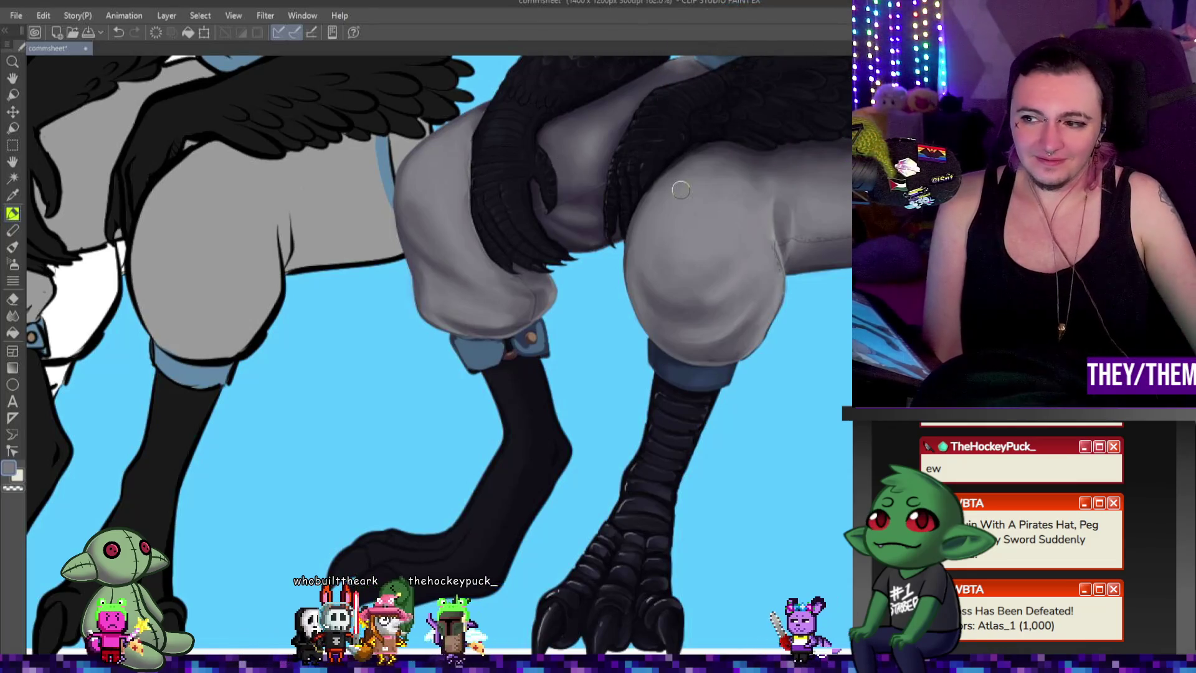
scroll(672, 177, "down", 3)
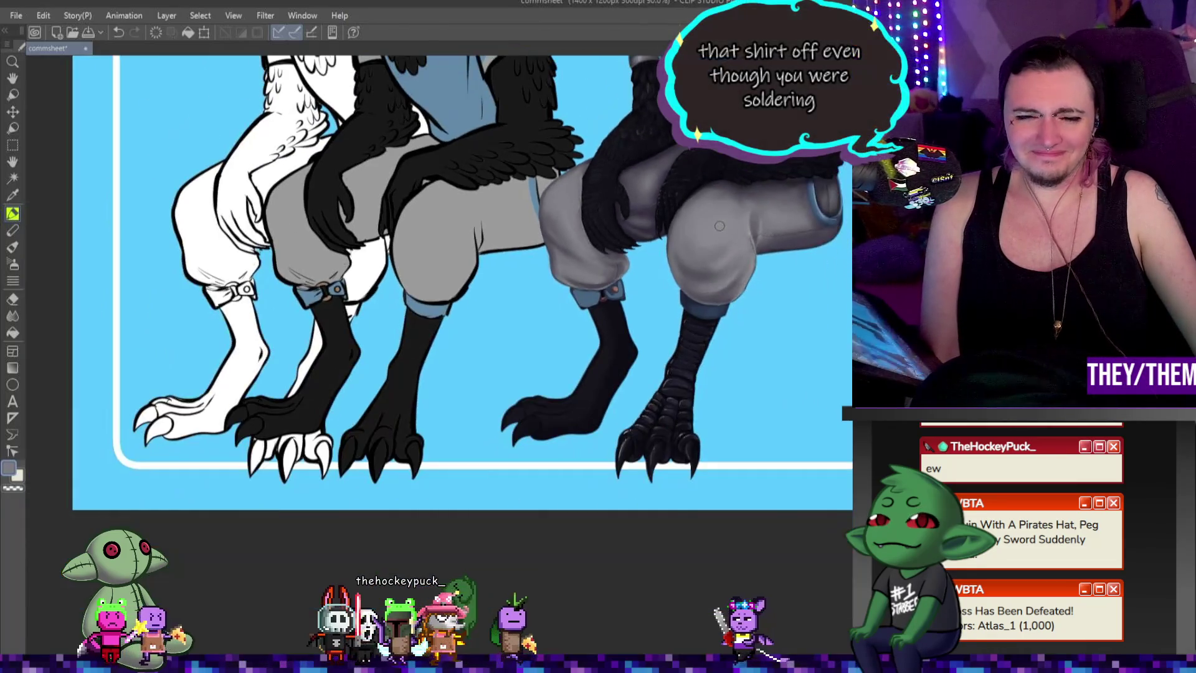
scroll(654, 206, "up", 1)
scroll(636, 237, "up", 2)
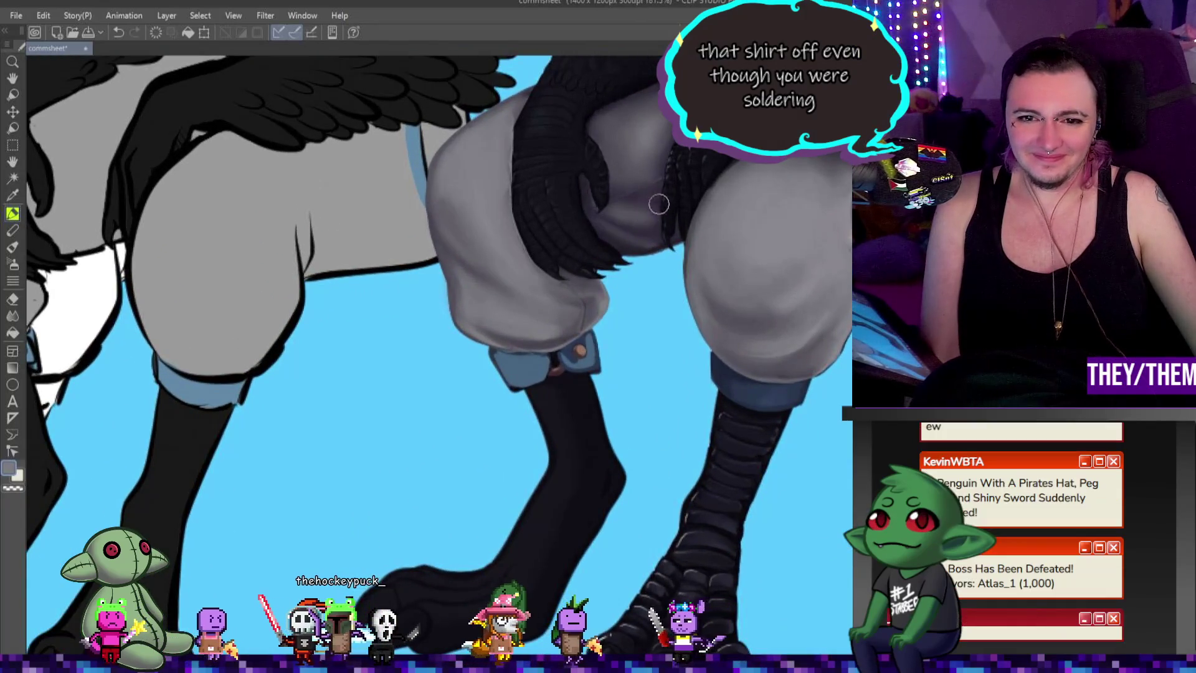
scroll(642, 227, "down", 1)
scroll(556, 311, "up", 2)
scroll(557, 311, "down", 1)
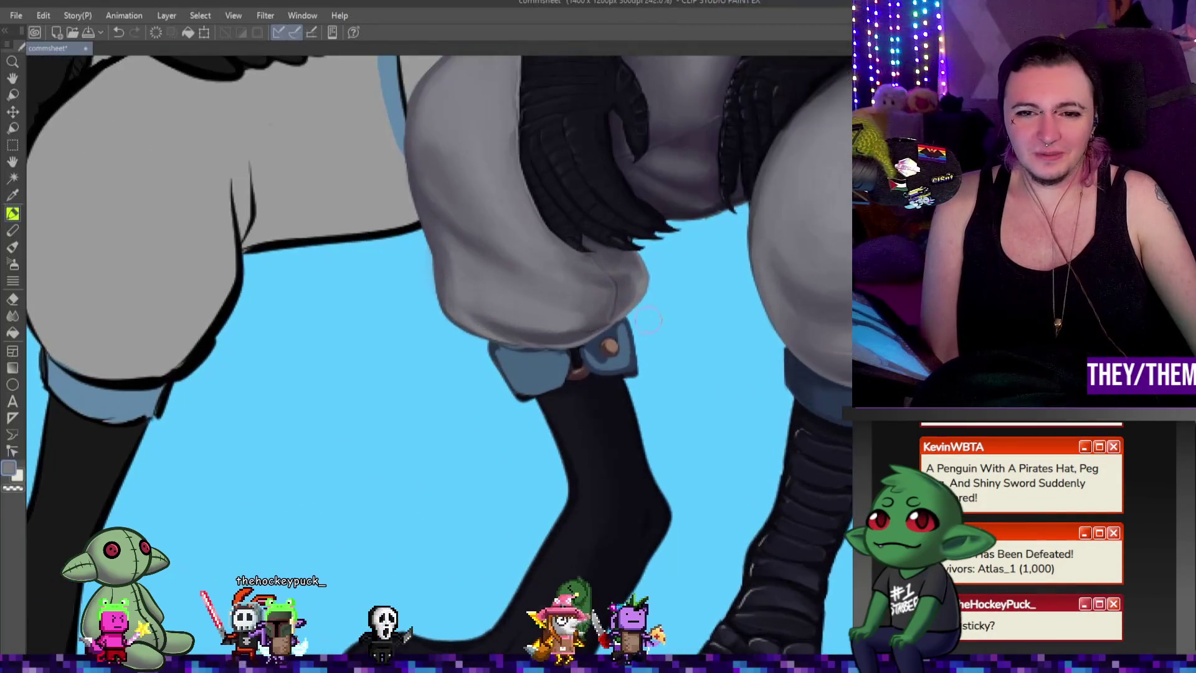
scroll(569, 320, "up", 1)
scroll(579, 342, "up", 1)
scroll(610, 369, "up", 1)
scroll(607, 409, "down", 1)
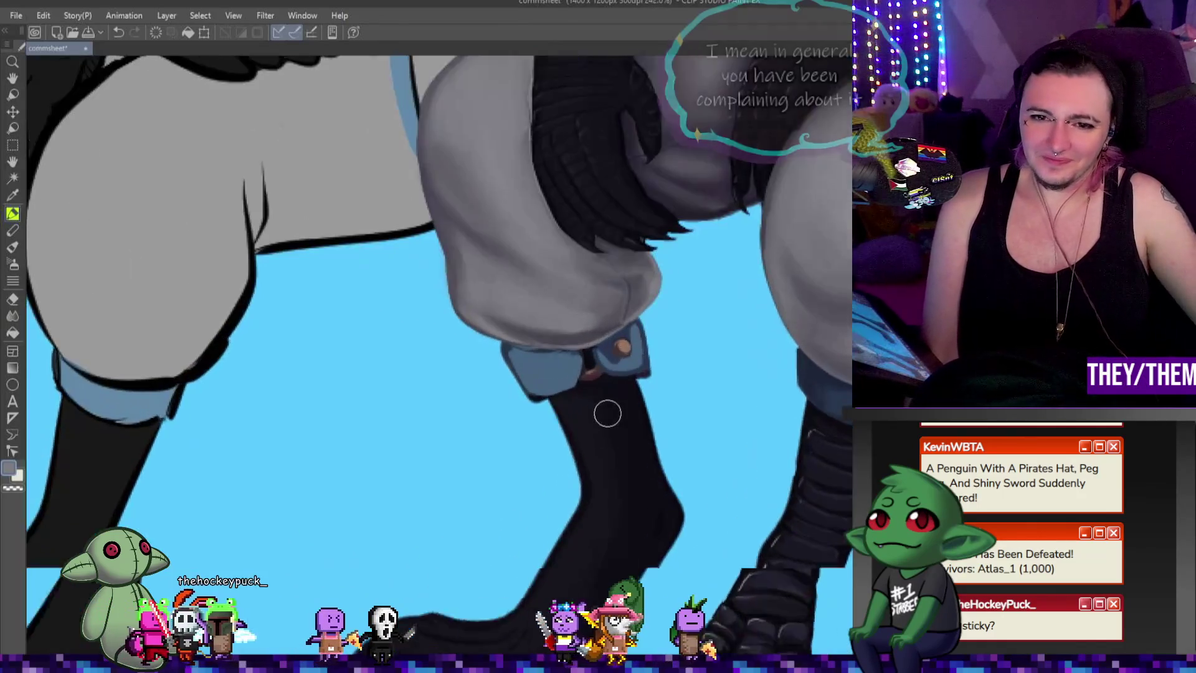
scroll(608, 408, "up", 2)
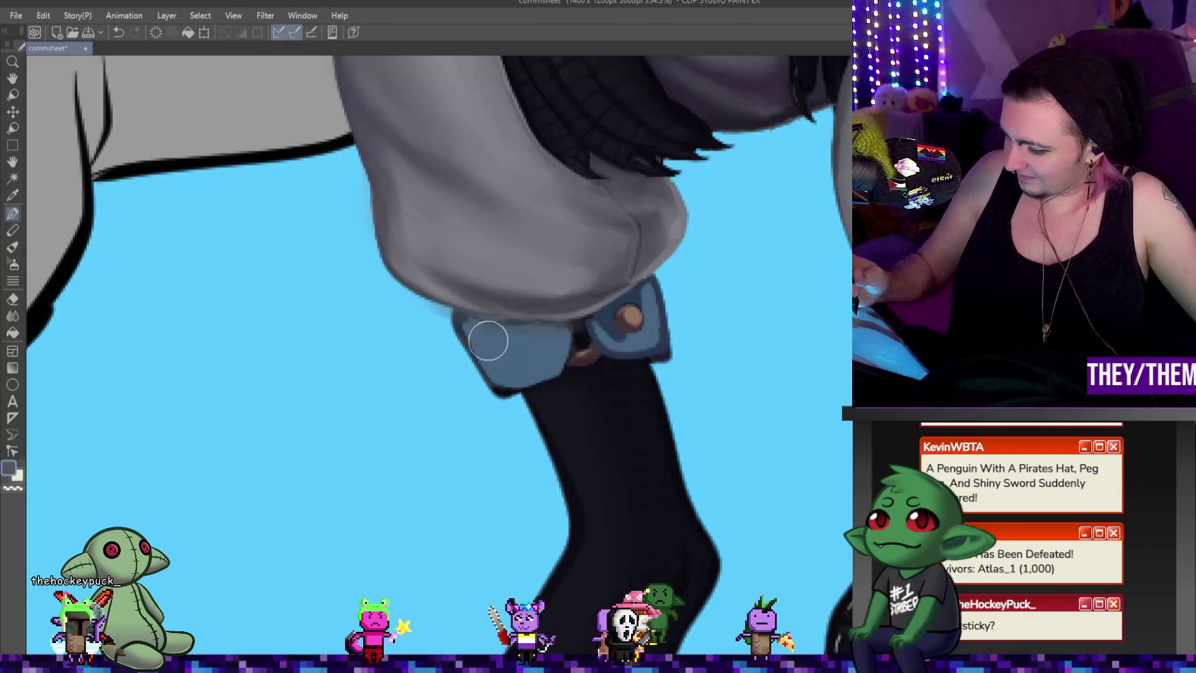
Step: Undo the stray stroke, paint a tan loop under the blue cuff and cover its dark mark with blue
key("ctrl+z")
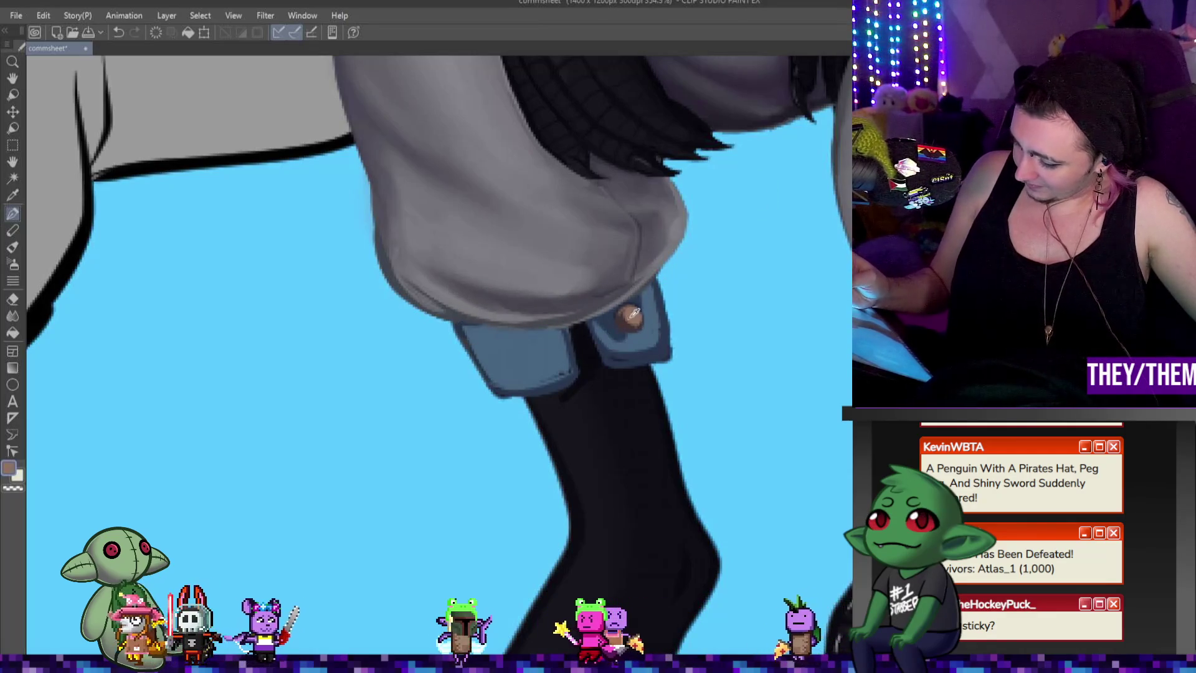
mouse_move(579, 380)
left_mouse_down()
mouse_move(609, 374)
mouse_move(581, 325)
left_mouse_up()
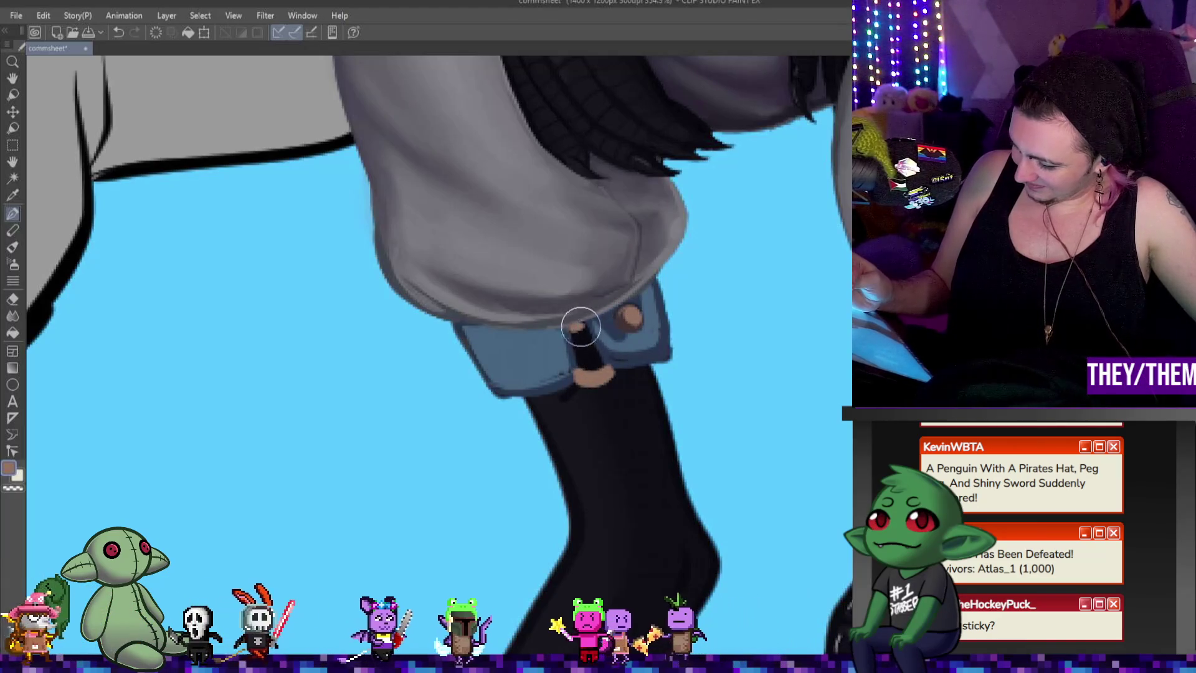
left_click_drag(576, 334, 585, 371)
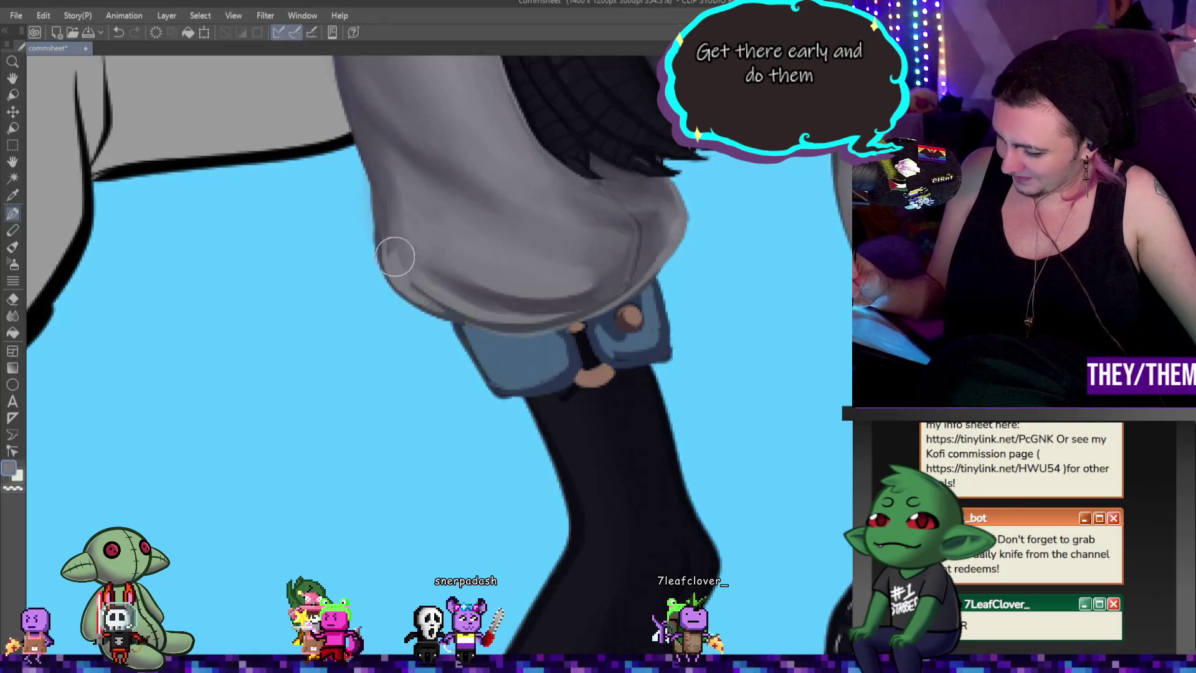
Step: Shade the grey pant-leg edge, sample the cuff's dark blue, then touch up the tan button and loop
left_click_drag(395, 260, 416, 282)
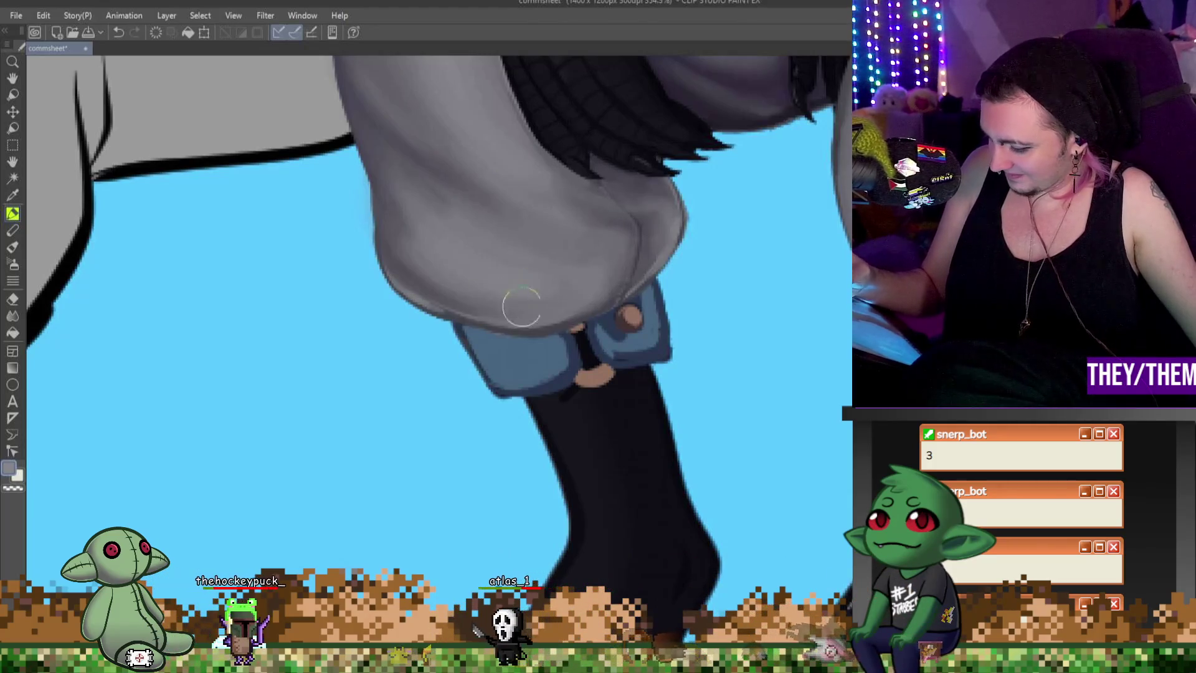
left_click(510, 379, "alt")
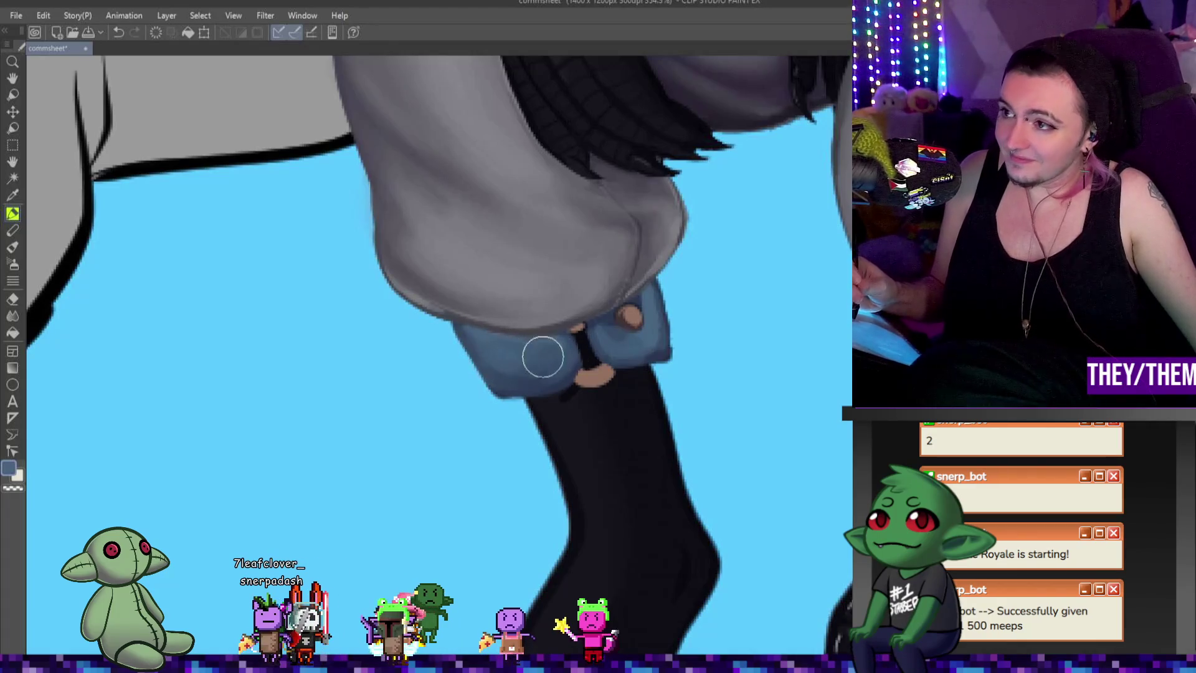
left_click_drag(613, 348, 612, 366)
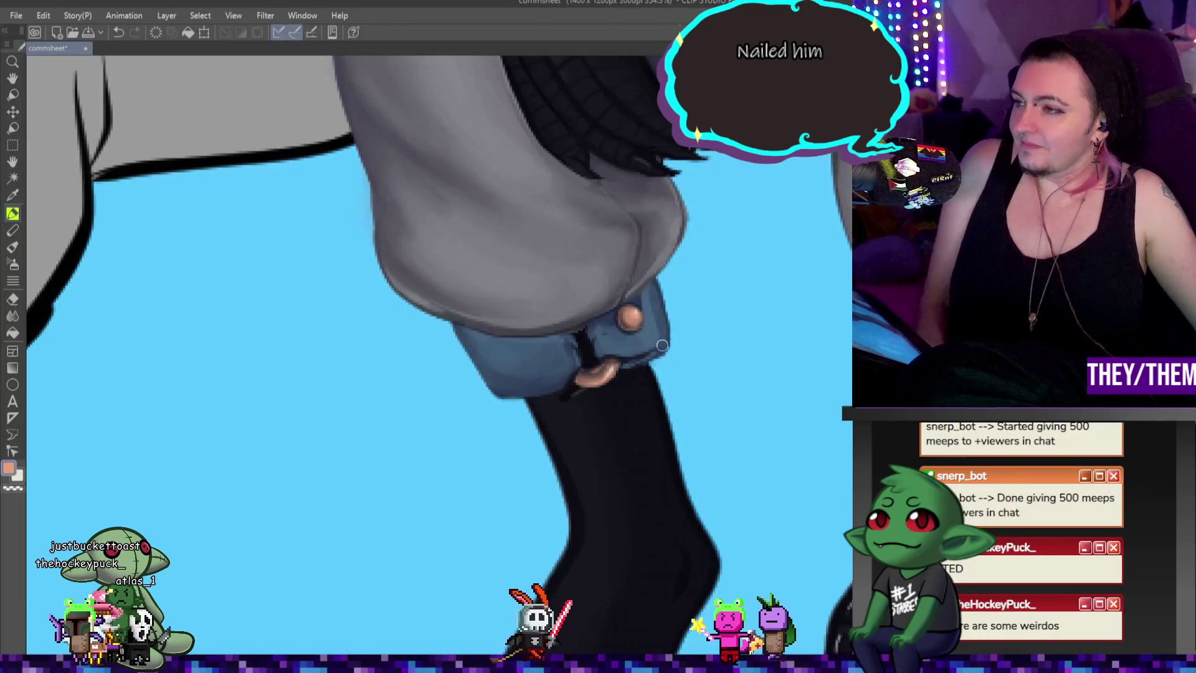
scroll(661, 346, "down", 2)
scroll(531, 245, "down", 2)
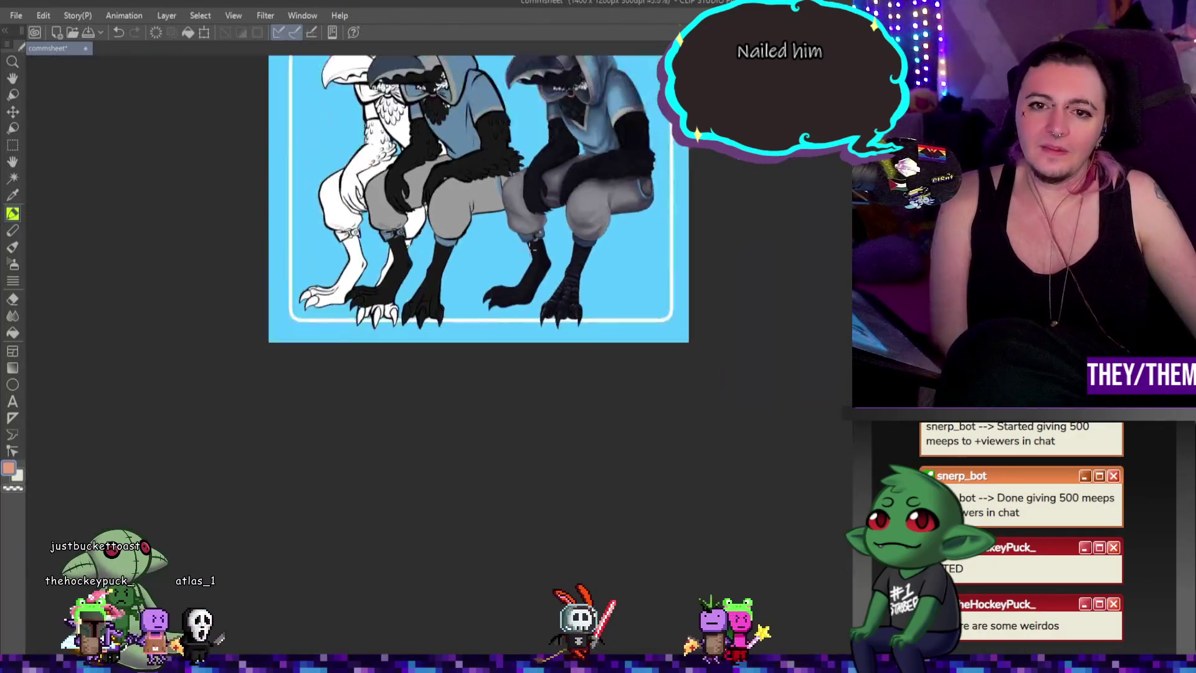
scroll(533, 246, "up", 2)
scroll(500, 228, "up", 1)
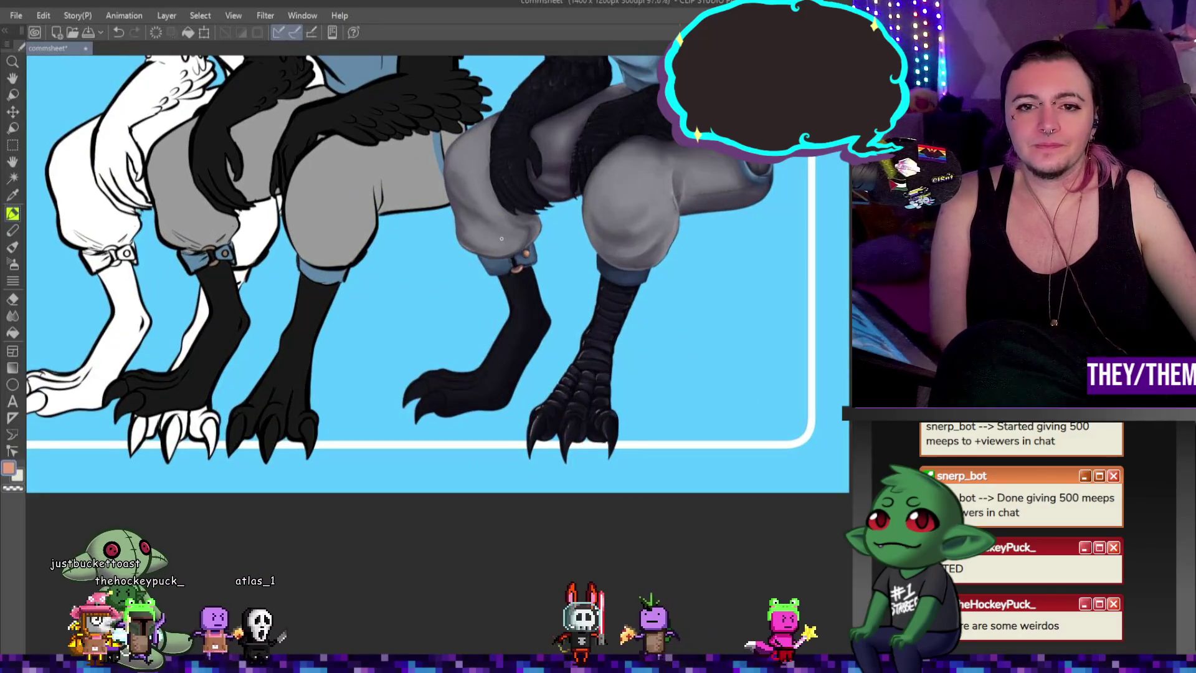
scroll(501, 240, "down", 3)
scroll(513, 236, "up", 2)
scroll(516, 233, "up", 1)
scroll(517, 236, "up", 1)
scroll(509, 248, "up", 1)
scroll(500, 271, "up", 1)
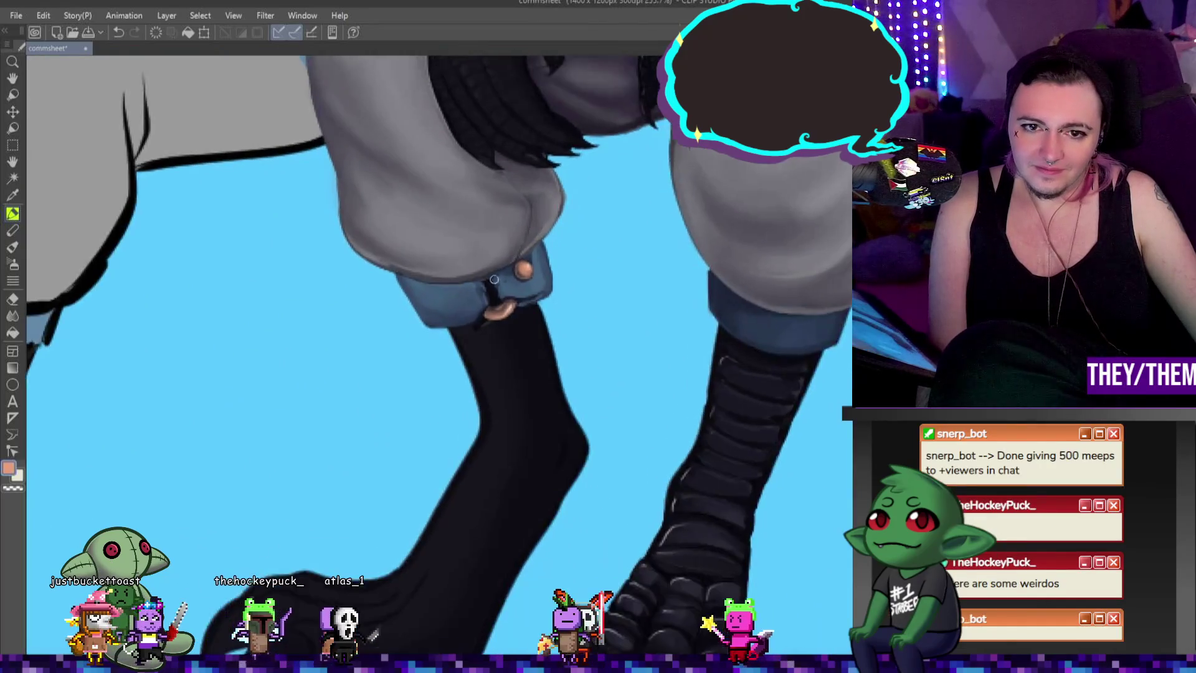
scroll(500, 271, "up", 1)
scroll(504, 276, "up", 1)
scroll(509, 286, "down", 1)
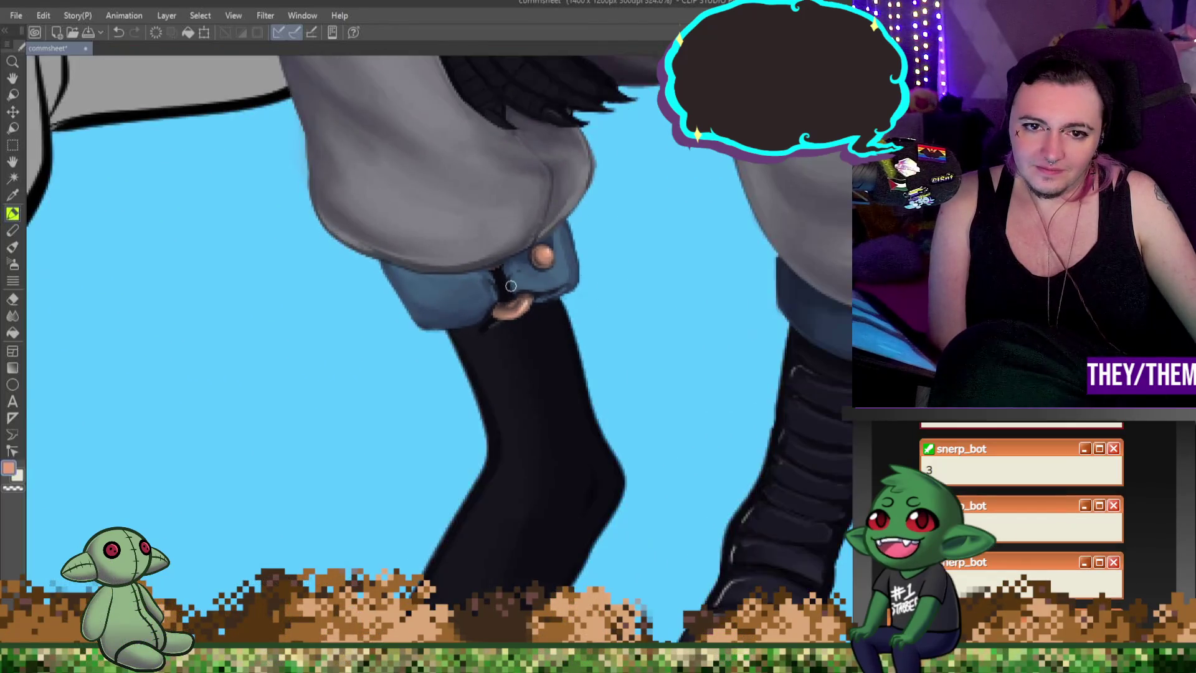
scroll(510, 285, "down", 2)
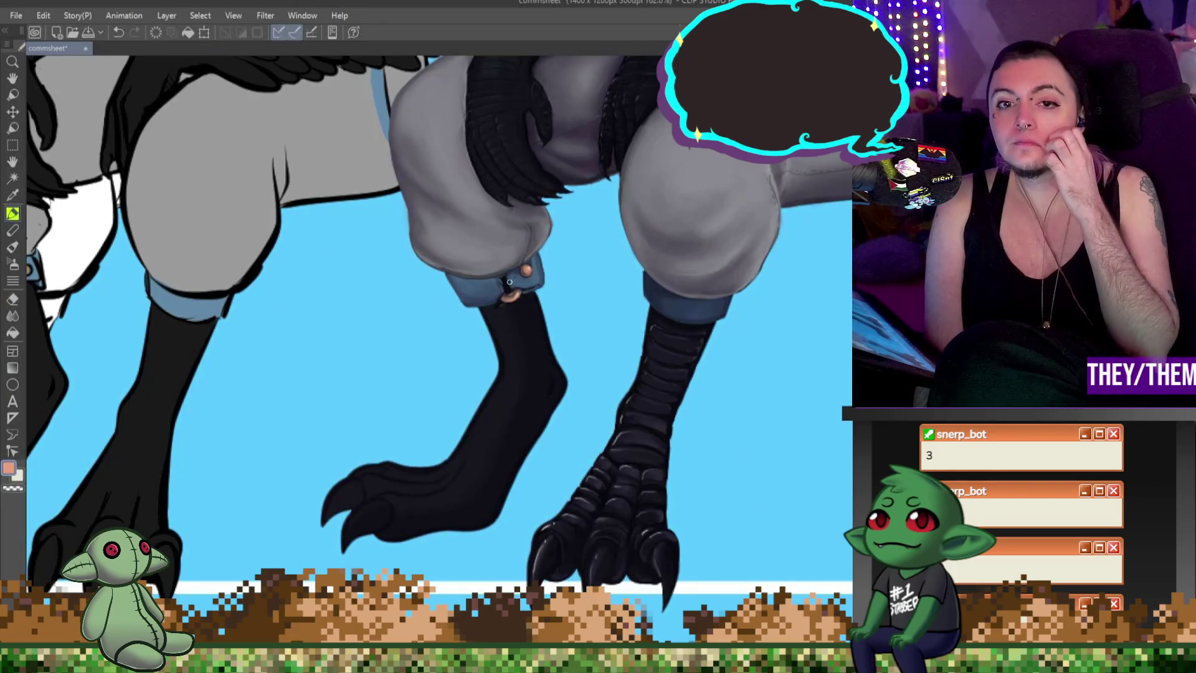
scroll(505, 290, "up", 1)
scroll(523, 277, "up", 1)
scroll(527, 279, "up", 1)
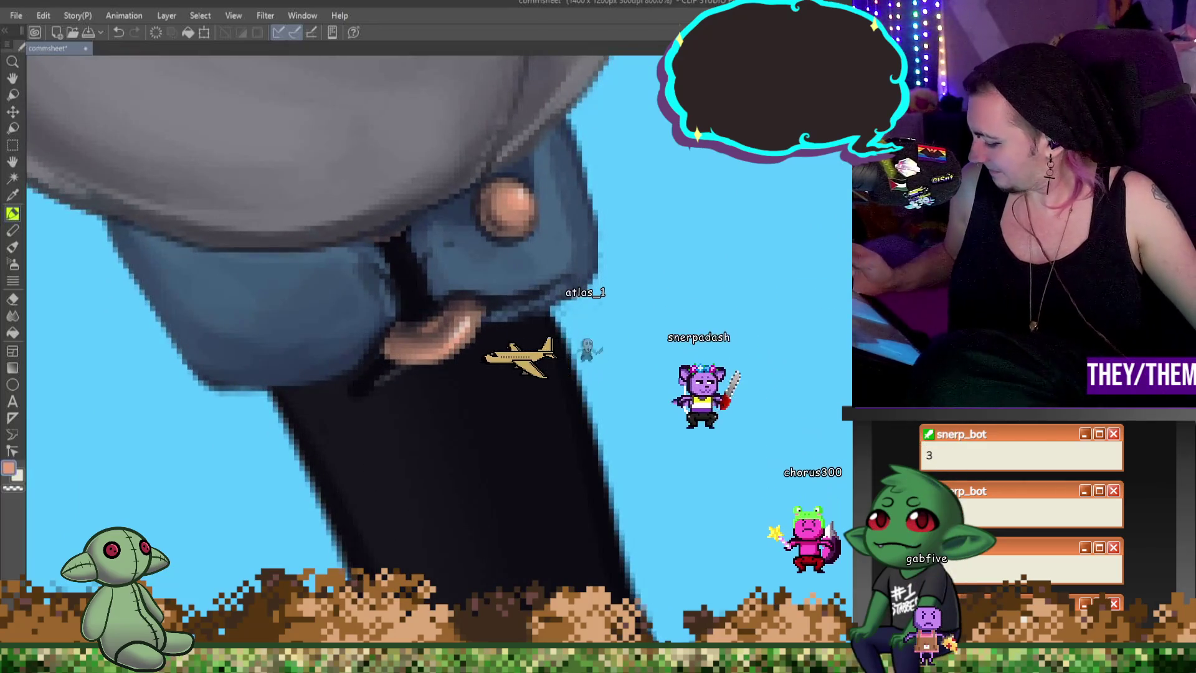
Step: Sample the cuff's blue and deepen the shadow between the left pant leg and cuff
left_click(480, 299, "alt")
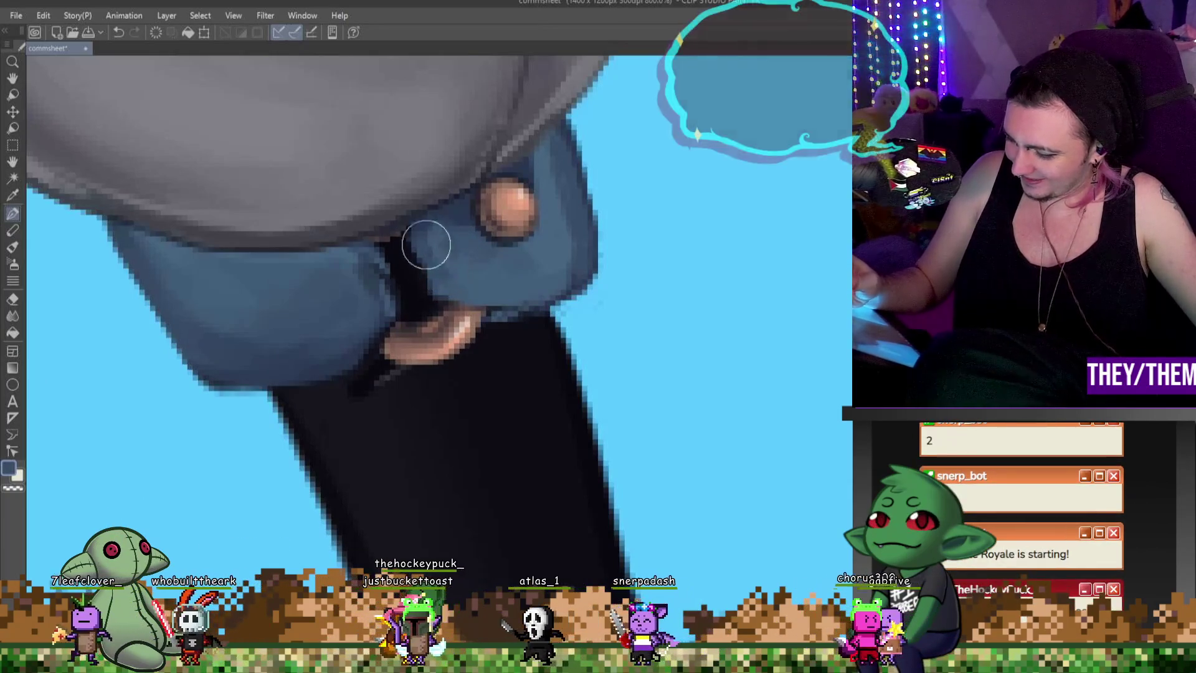
left_click_drag(428, 265, 498, 305)
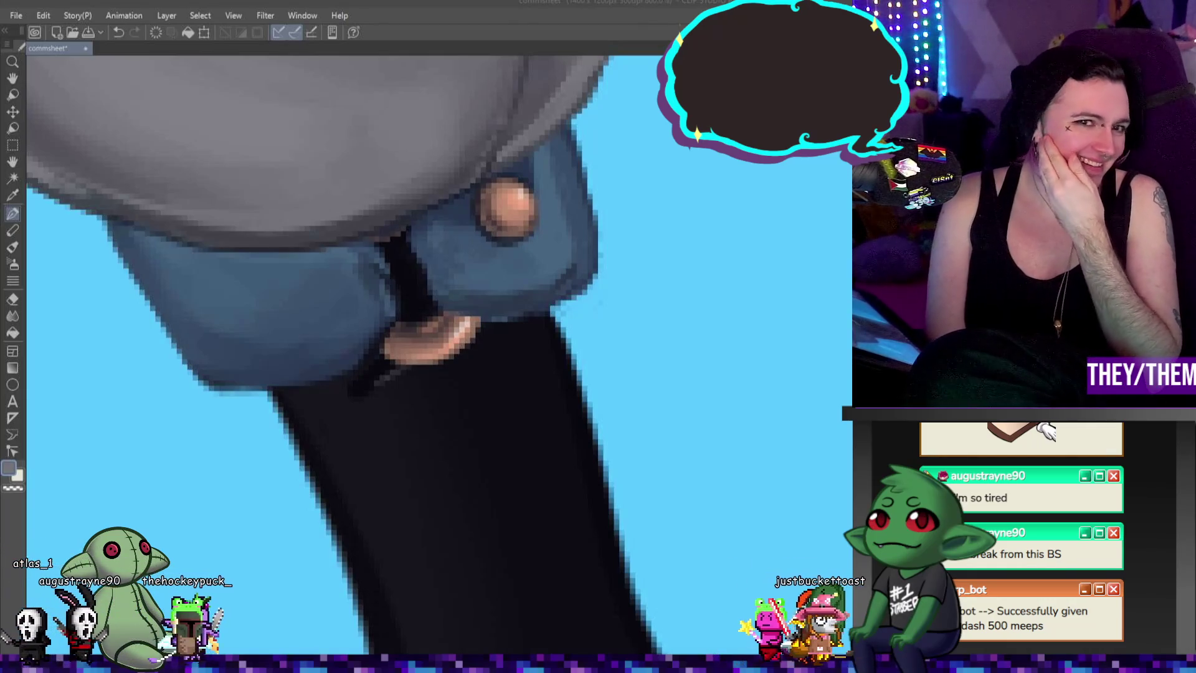
scroll(468, 353, "down", 2)
scroll(472, 361, "down", 2)
scroll(436, 328, "down", 2)
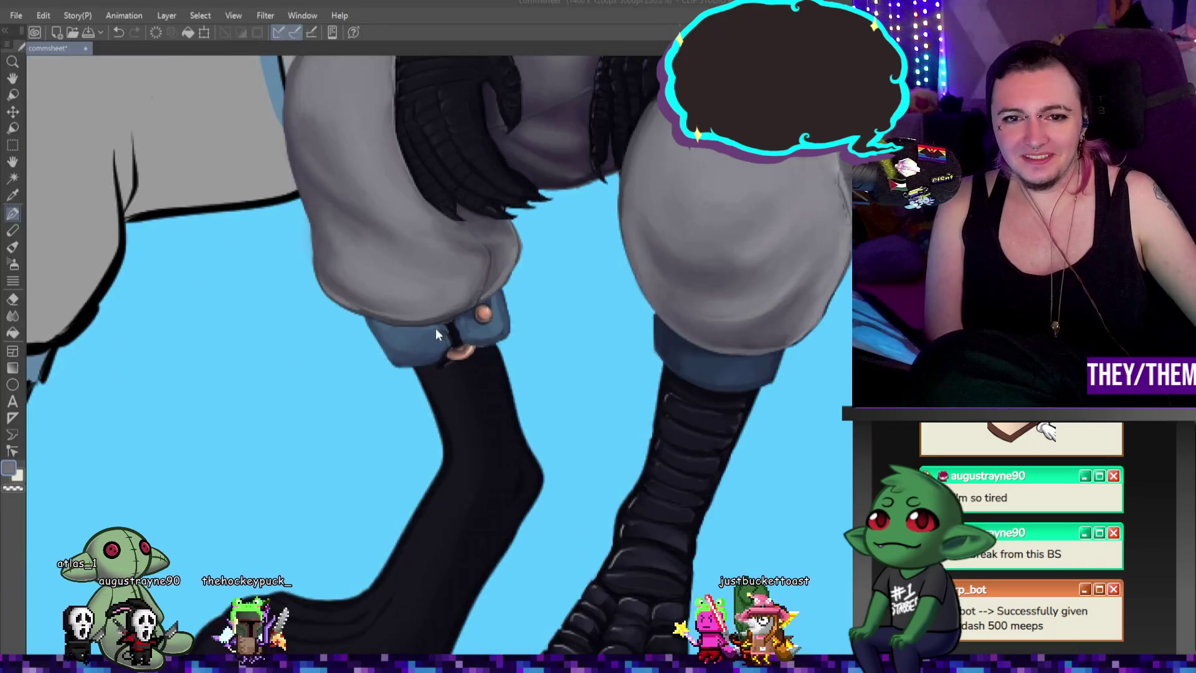
scroll(432, 323, "down", 2)
scroll(433, 324, "down", 2)
scroll(439, 339, "up", 3)
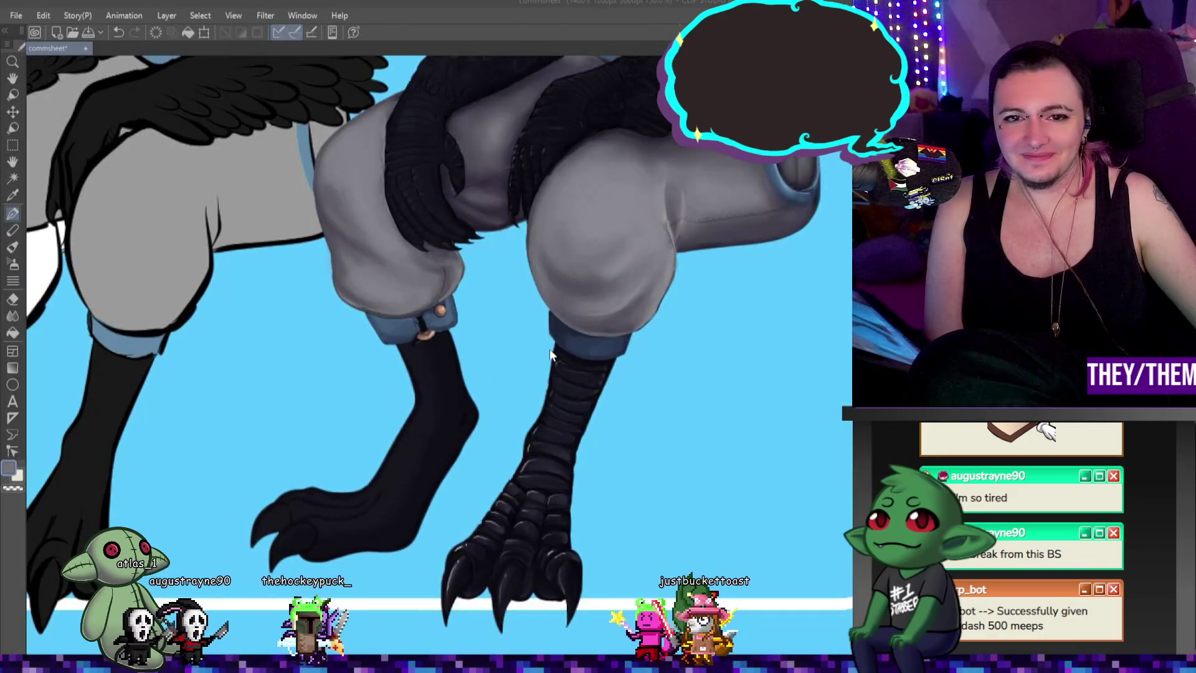
scroll(550, 355, "up", 2)
scroll(551, 355, "up", 2)
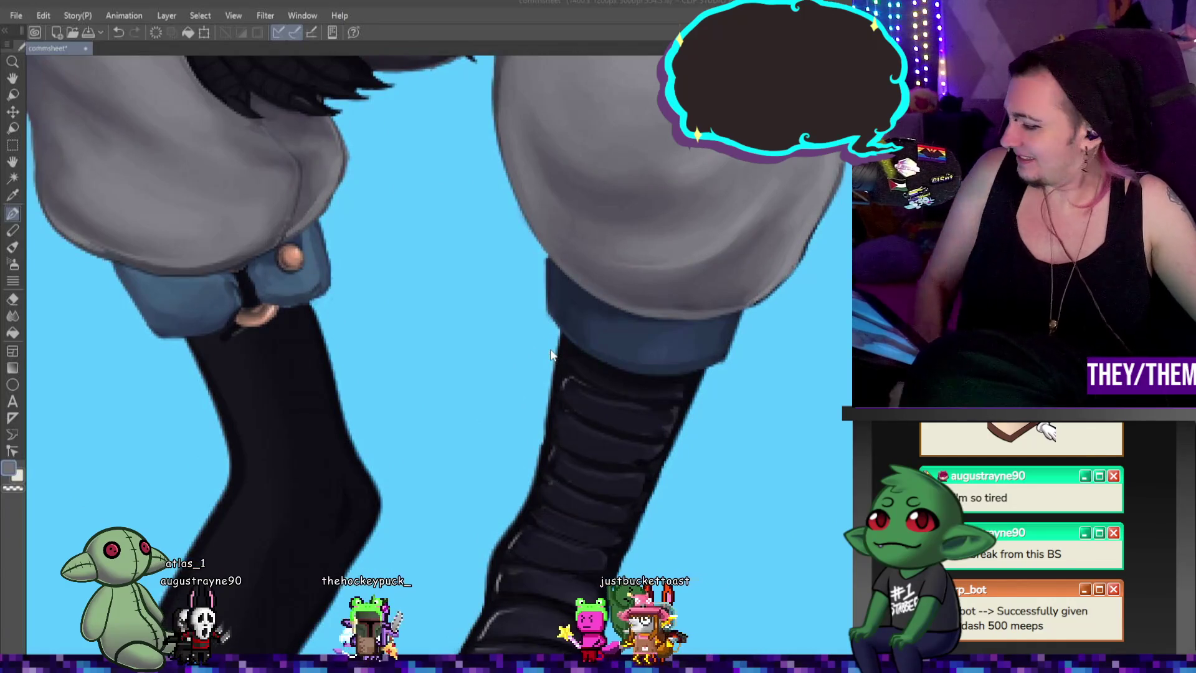
Step: With the pen, dab and stroke orange marks across the right grey pant leg
key("p")
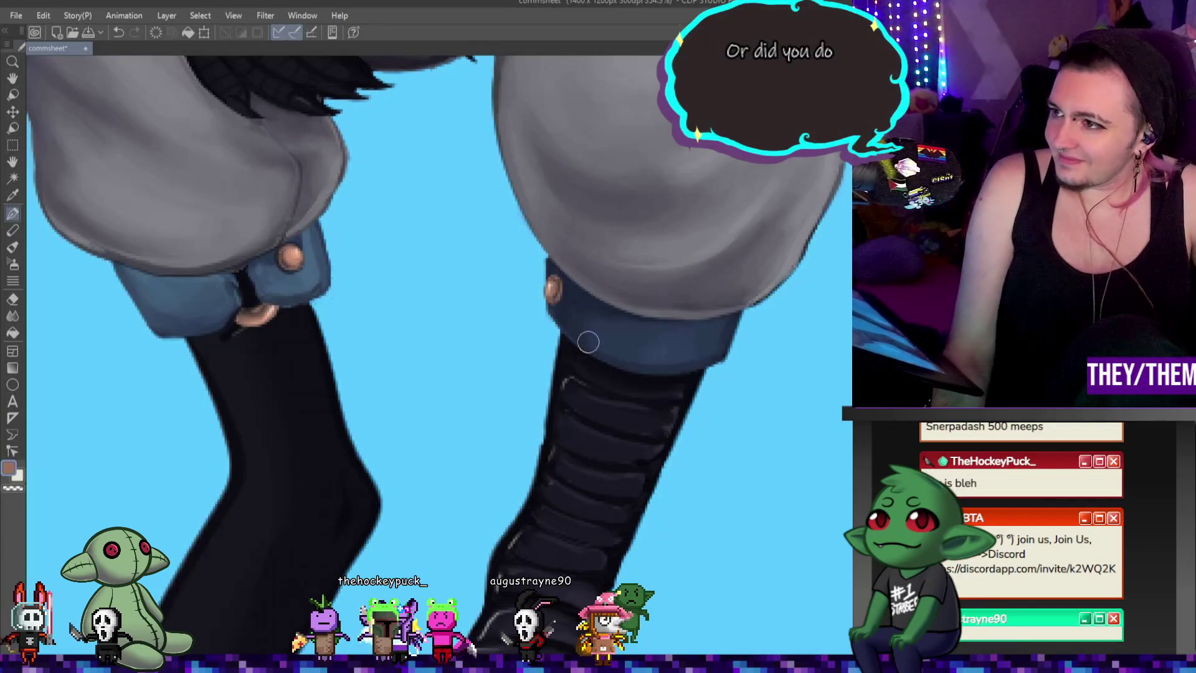
left_click(571, 154)
left_click_drag(671, 144, 795, 196)
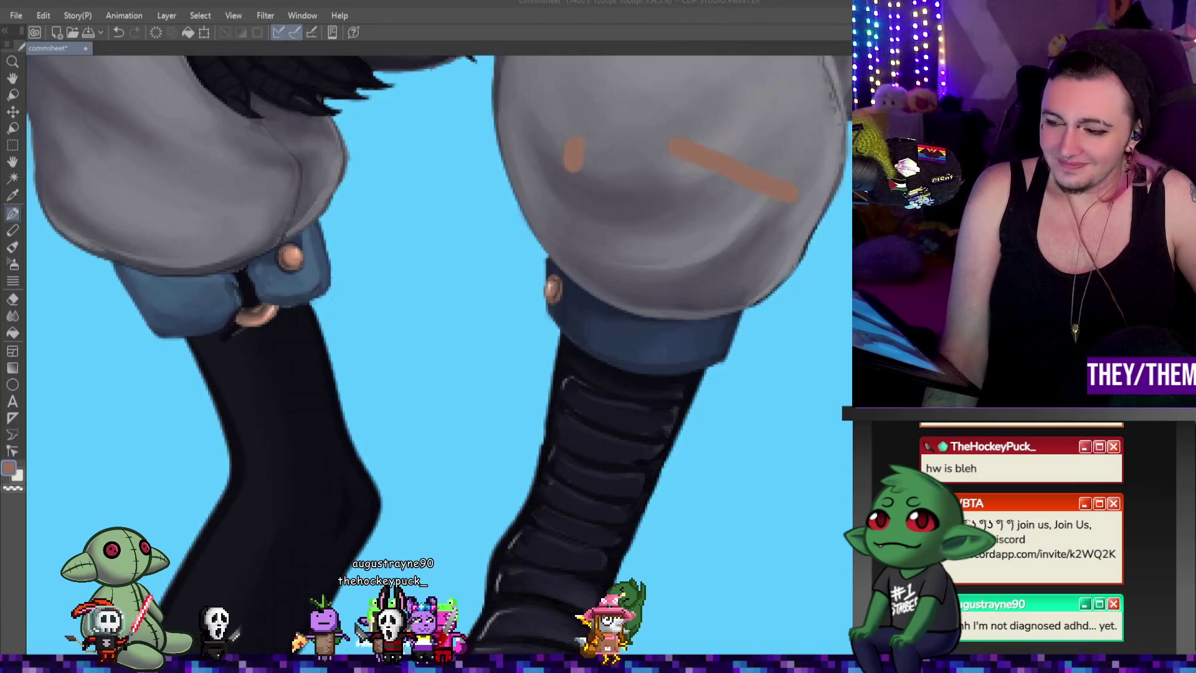
scroll(654, 295, "down", 2)
scroll(747, 298, "down", 1)
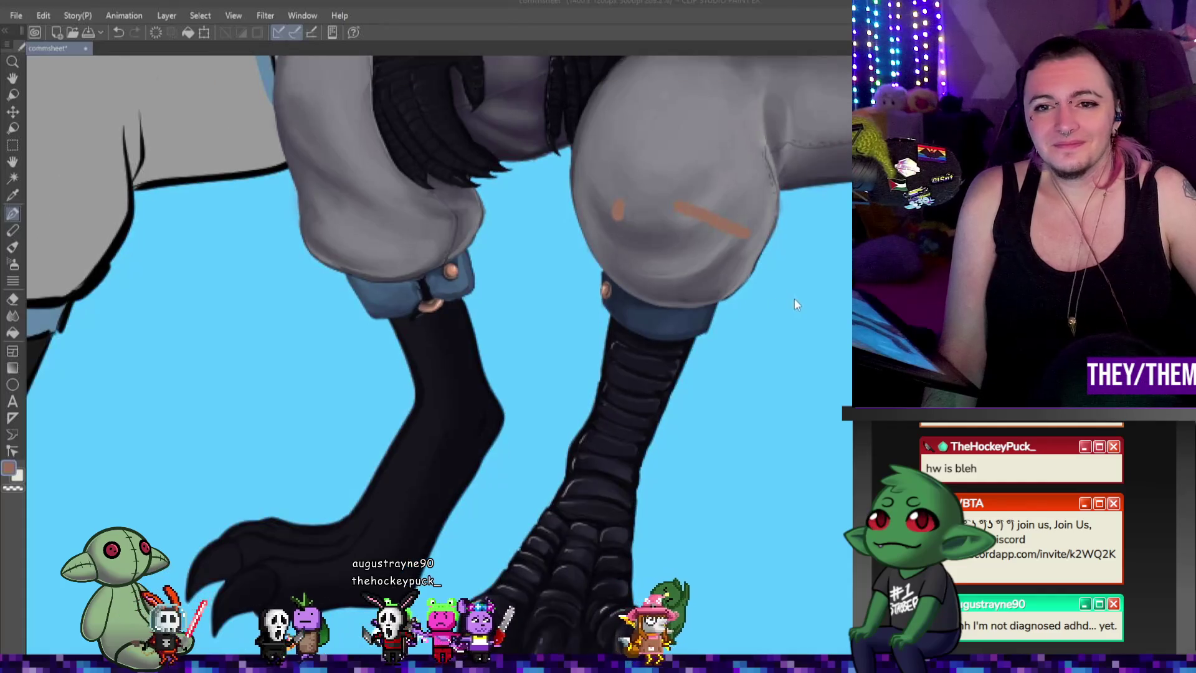
scroll(729, 262, "up", 2)
scroll(710, 224, "up", 1)
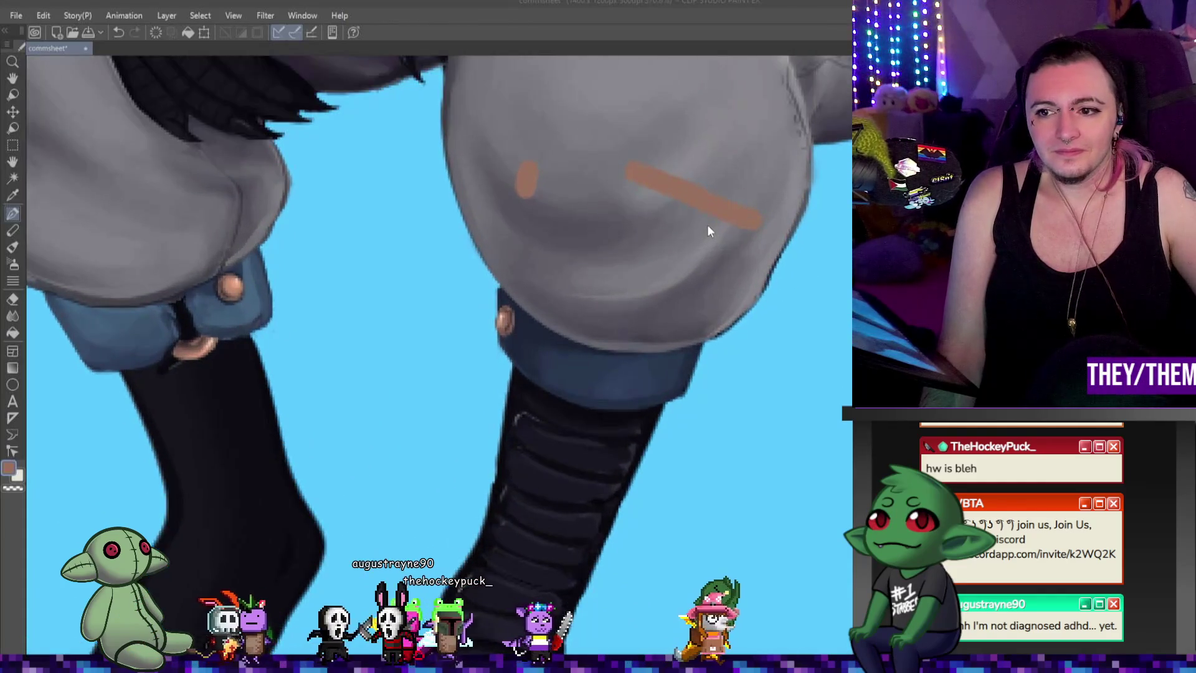
scroll(692, 238, "down", 2)
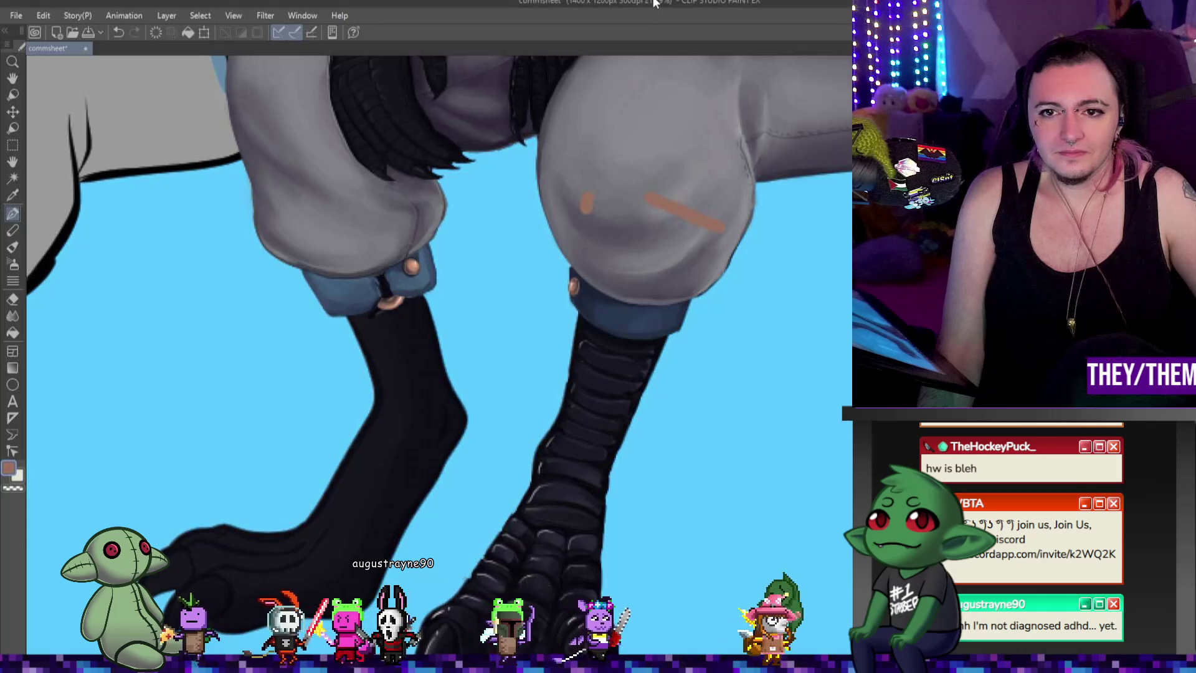
scroll(489, 333, "up", 1)
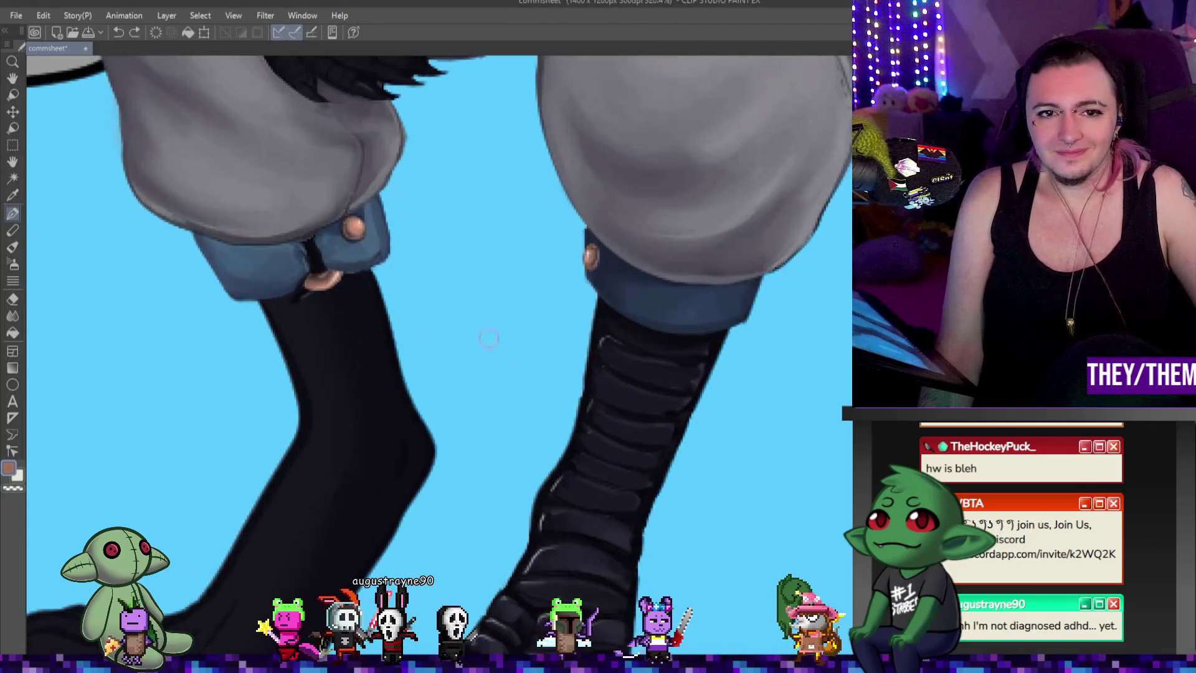
scroll(493, 327, "up", 1)
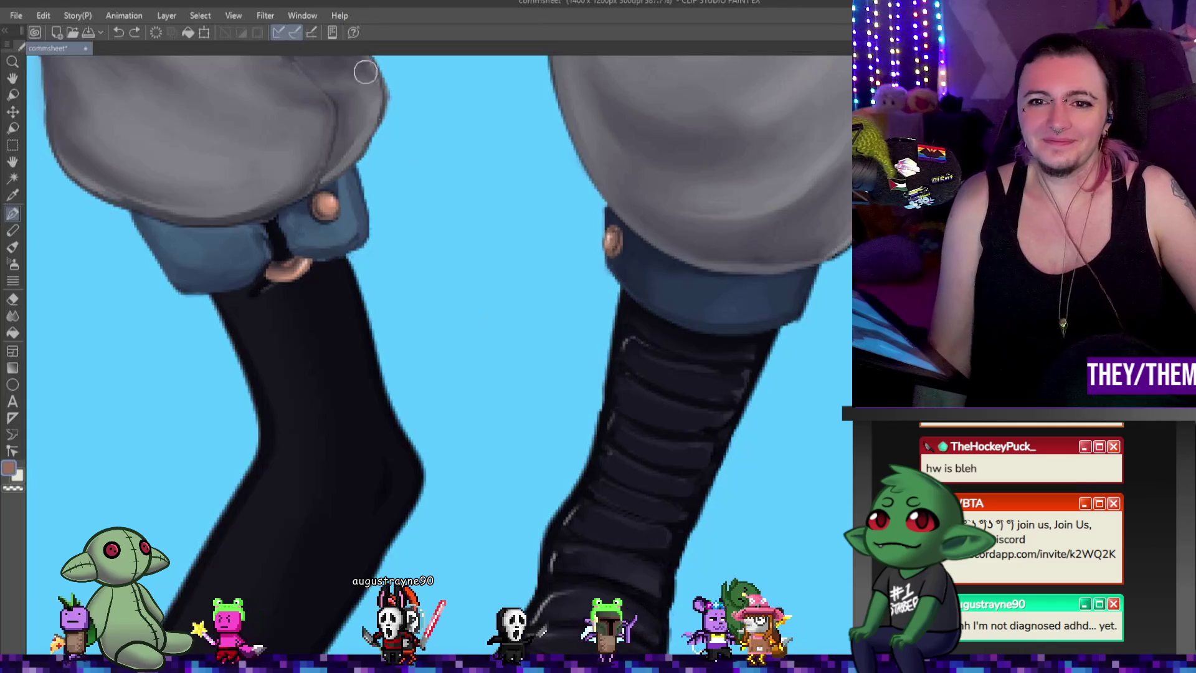
scroll(357, 246, "down", 1)
scroll(357, 245, "down", 3)
scroll(556, 235, "down", 1)
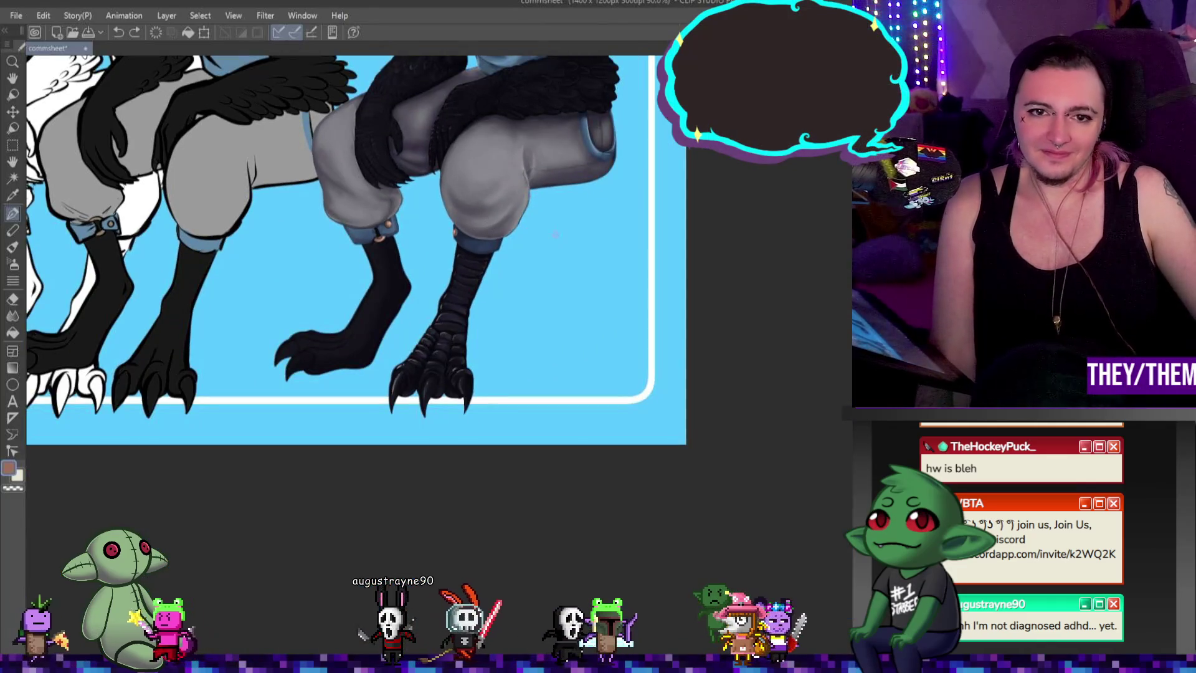
scroll(457, 211, "down", 2)
scroll(456, 210, "up", 1)
scroll(449, 211, "up", 2)
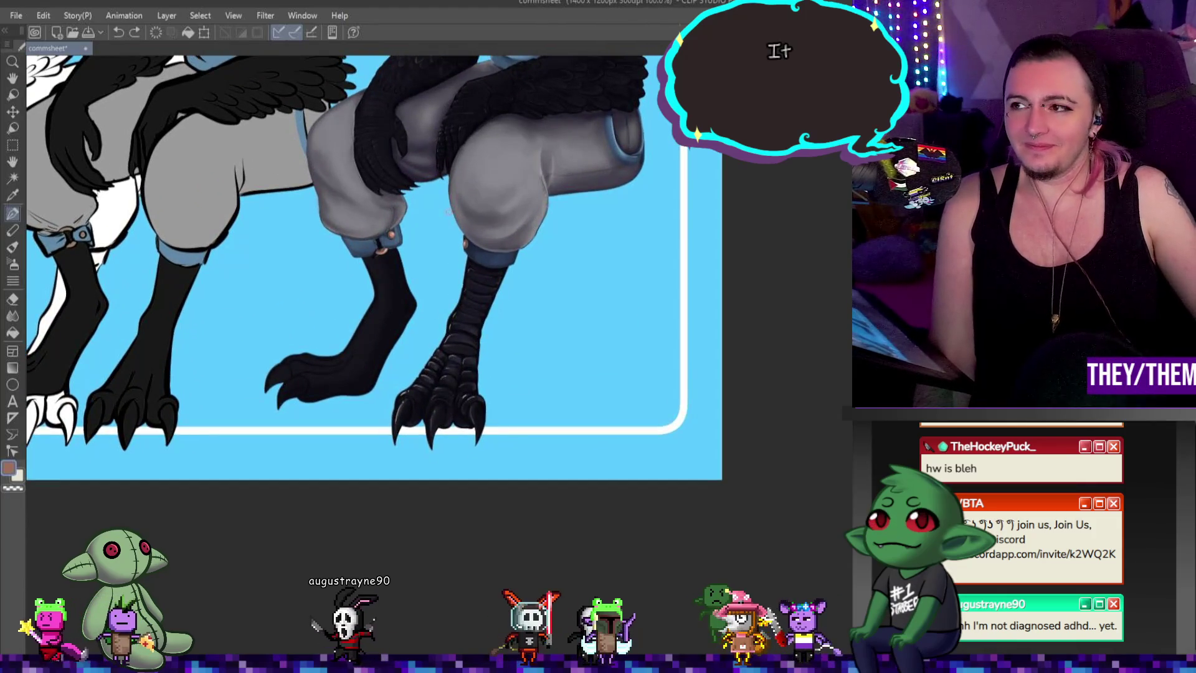
scroll(485, 259, "up", 1)
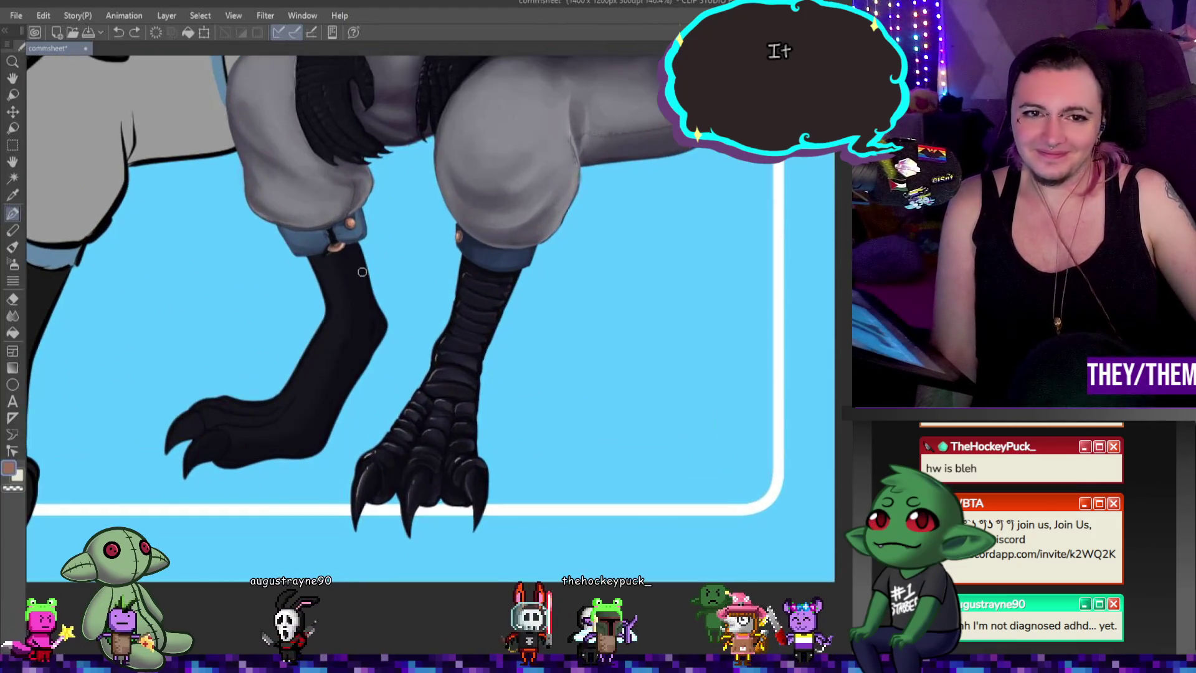
scroll(362, 271, "down", 1)
scroll(356, 269, "down", 1)
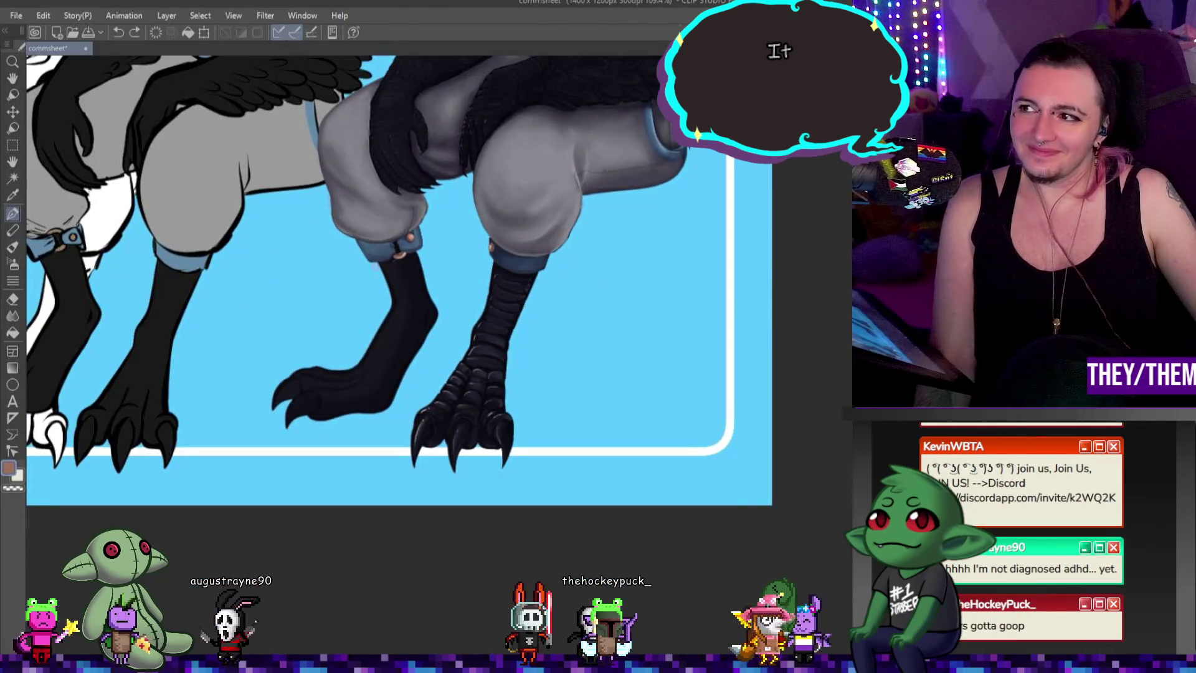
scroll(344, 267, "down", 2)
scroll(374, 264, "up", 1)
scroll(402, 262, "up", 1)
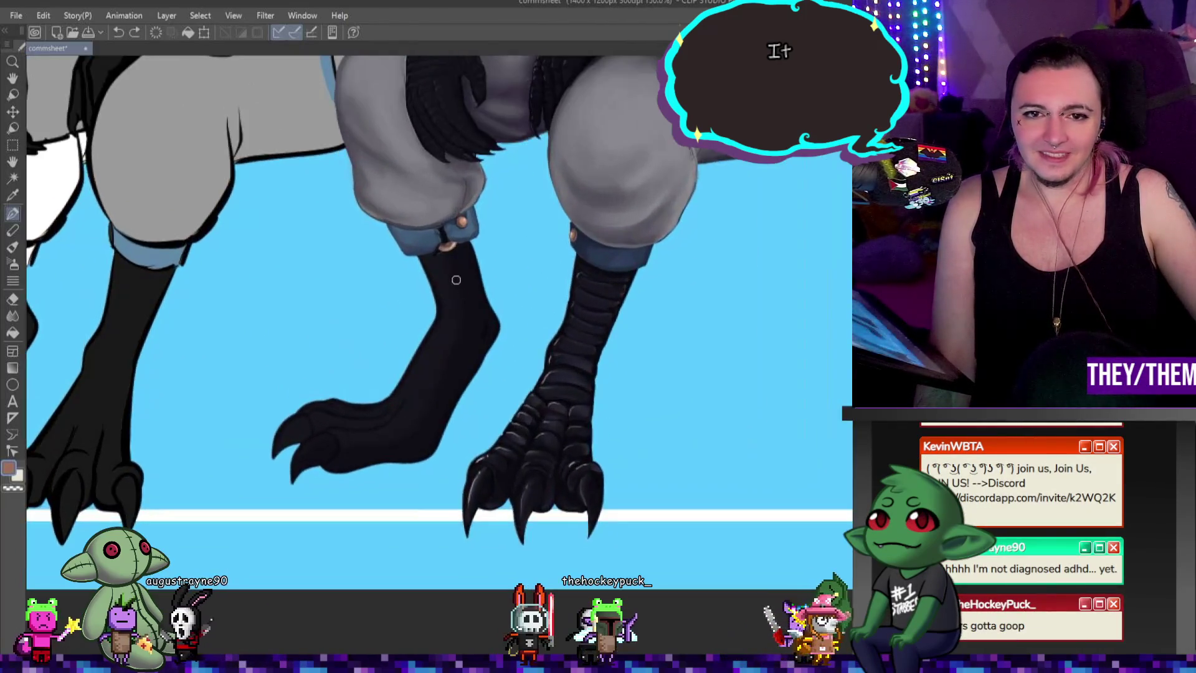
scroll(429, 259, "up", 2)
scroll(443, 259, "down", 1)
scroll(481, 261, "up", 2)
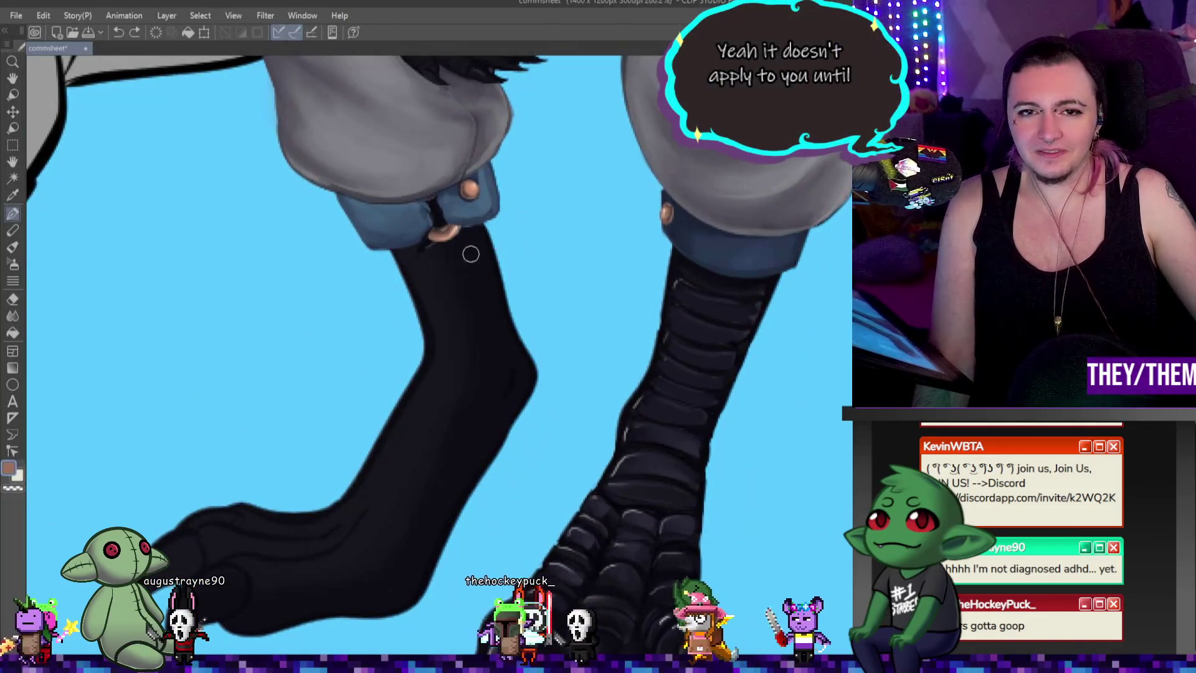
scroll(475, 229, "up", 2)
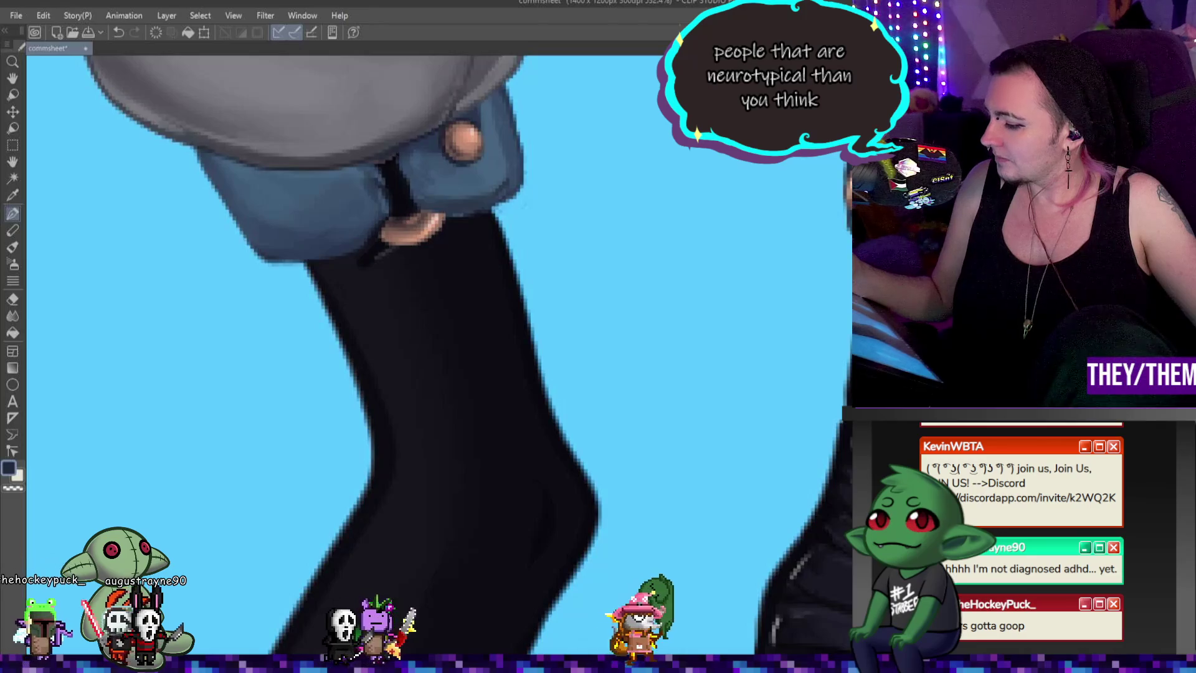
Step: Select all, free-transform the selection and commit it, then return to the pen
left_click(13, 145)
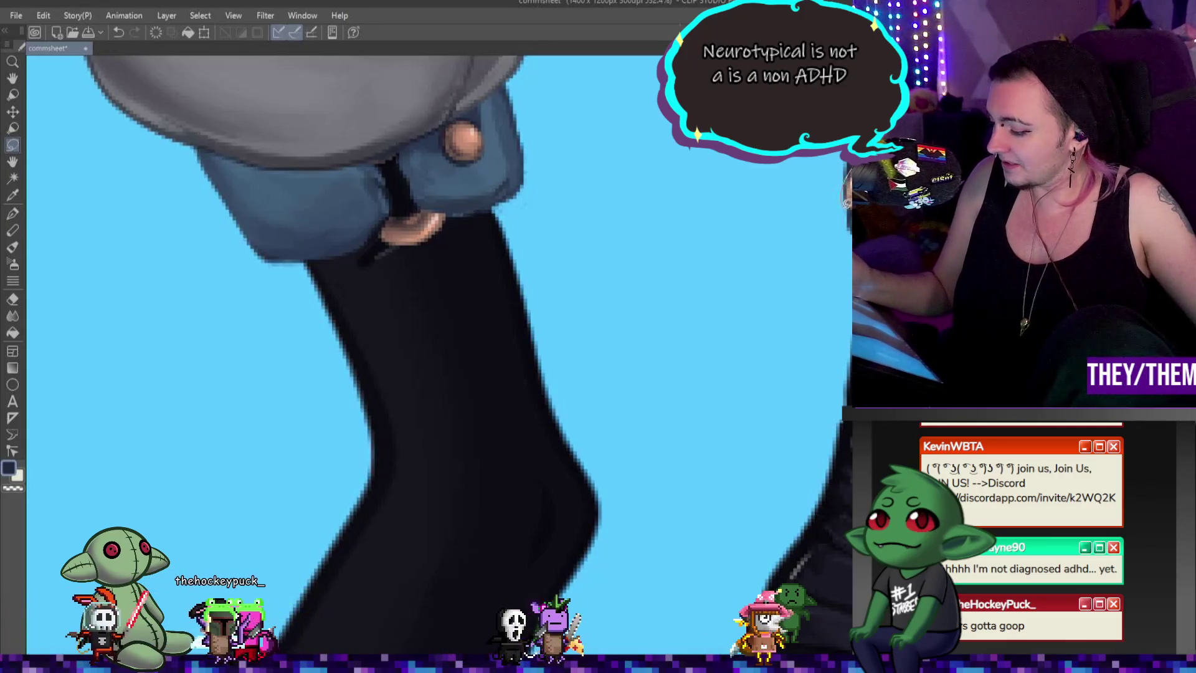
key("ctrl+a")
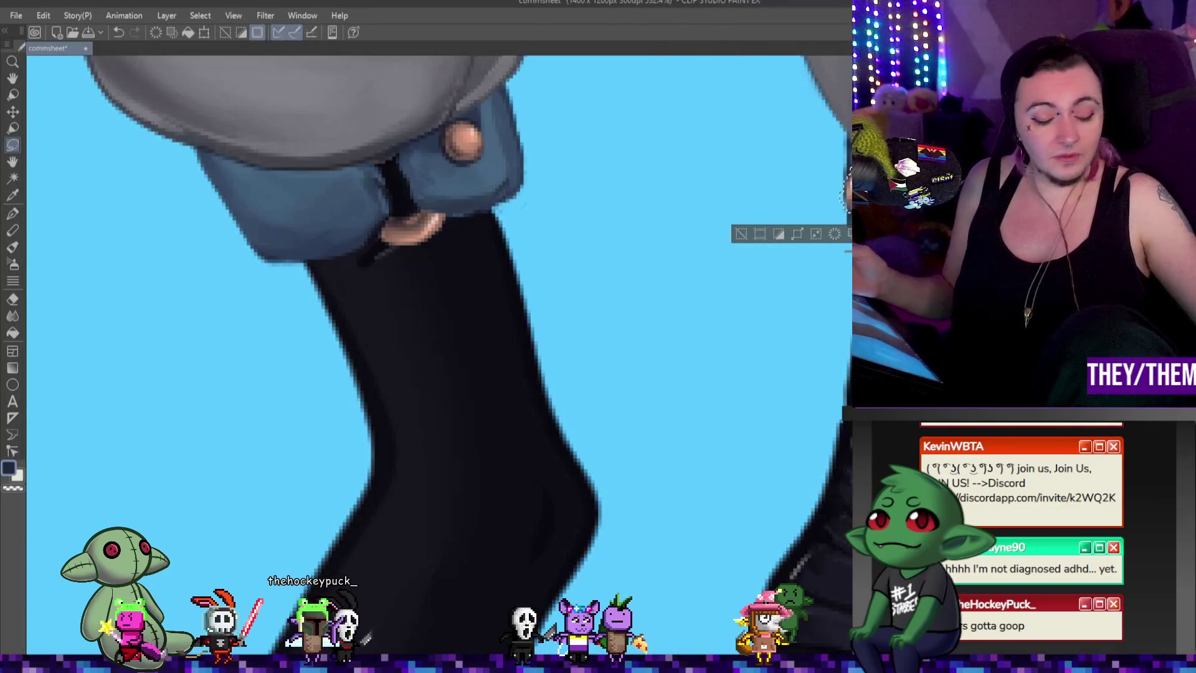
key("ctrl+t")
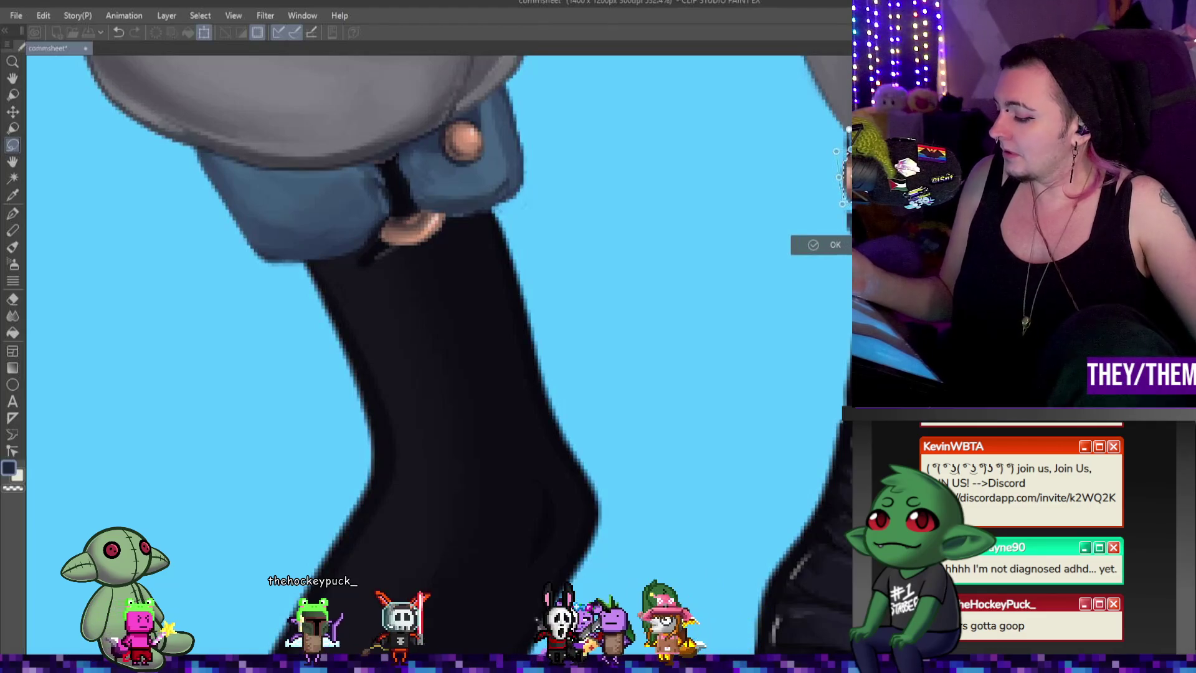
key("Return")
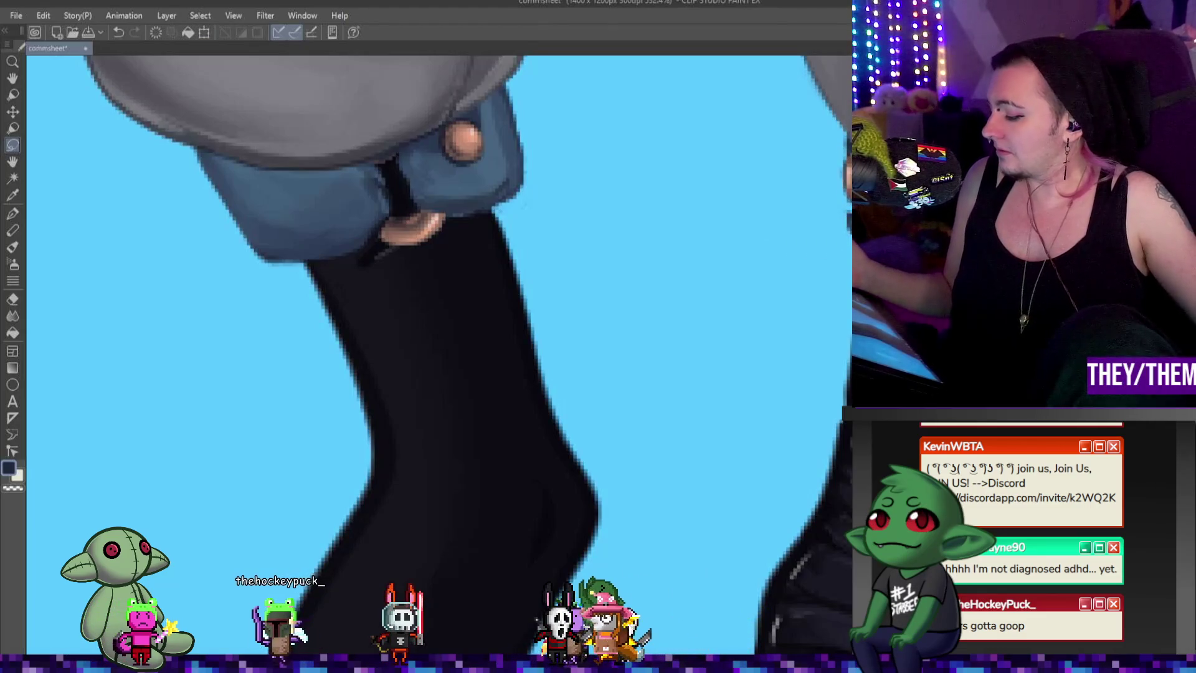
key("p")
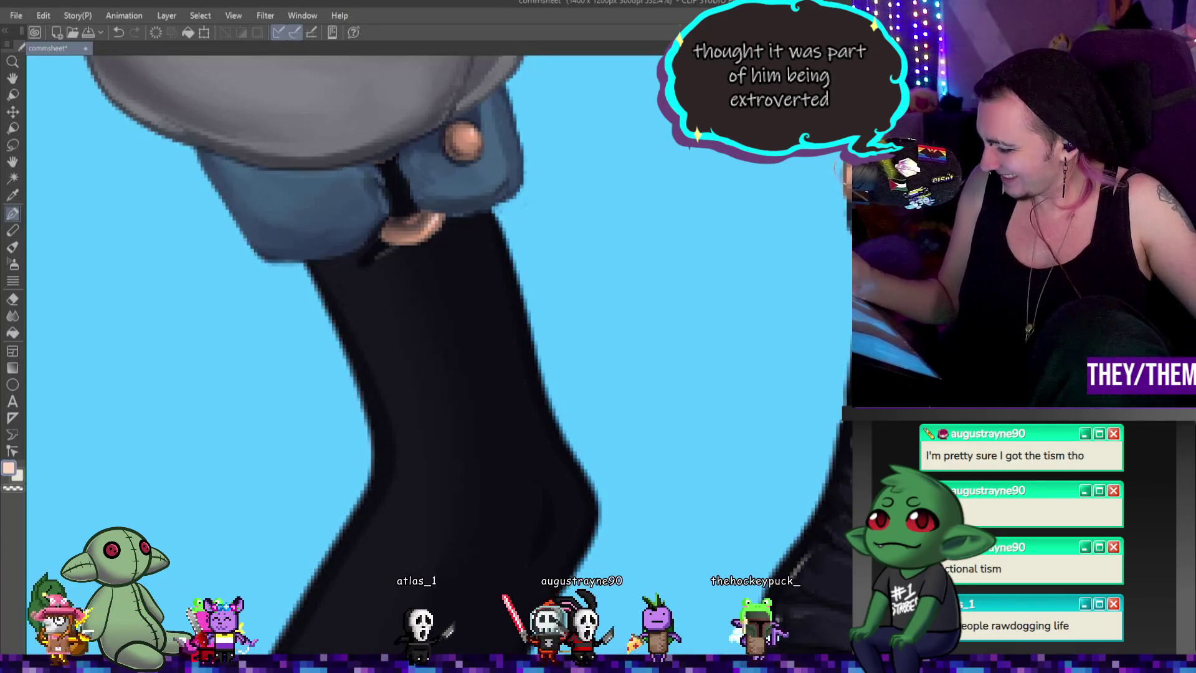
Step: Swap the main drawing colour from peach to black
key("x")
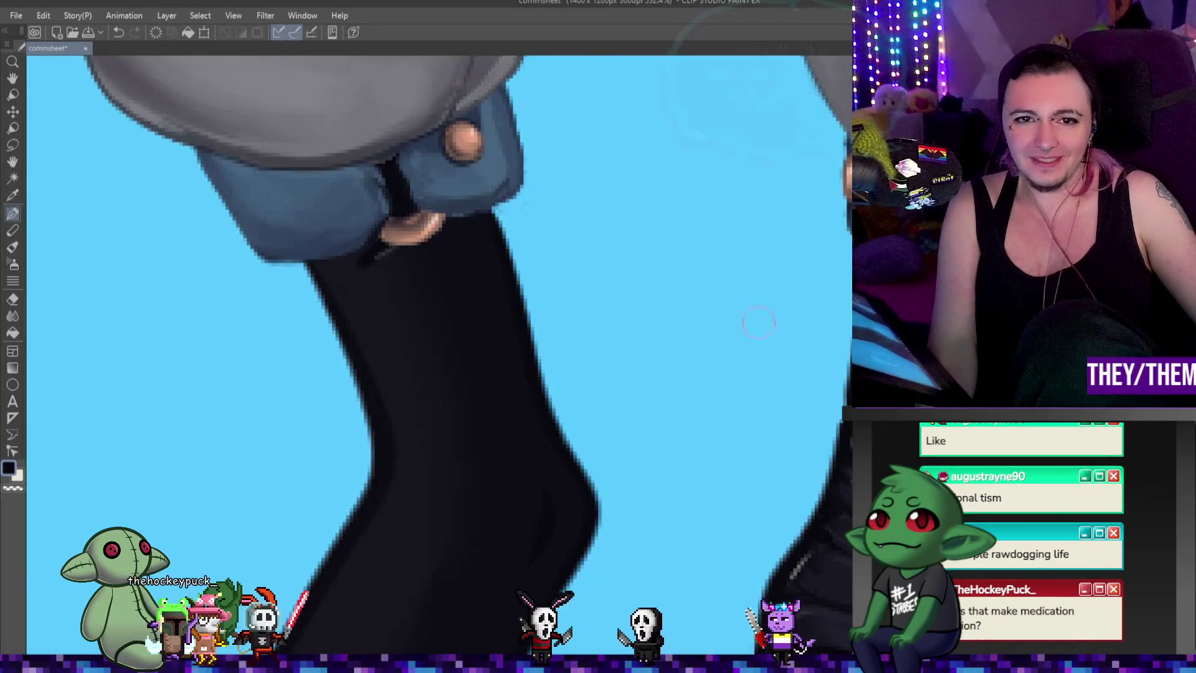
scroll(763, 318, "down", 3)
scroll(785, 313, "up", 2)
scroll(813, 309, "up", 1)
scroll(841, 306, "up", 1)
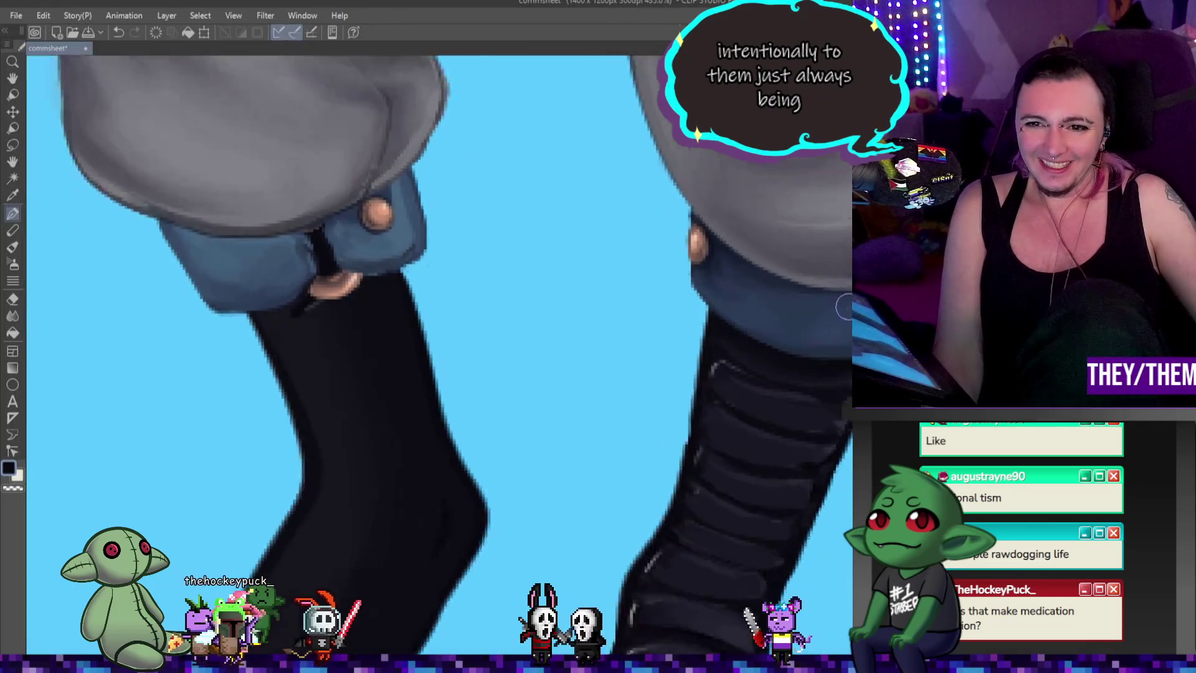
scroll(844, 307, "down", 2)
scroll(840, 306, "down", 1)
scroll(786, 300, "up", 3)
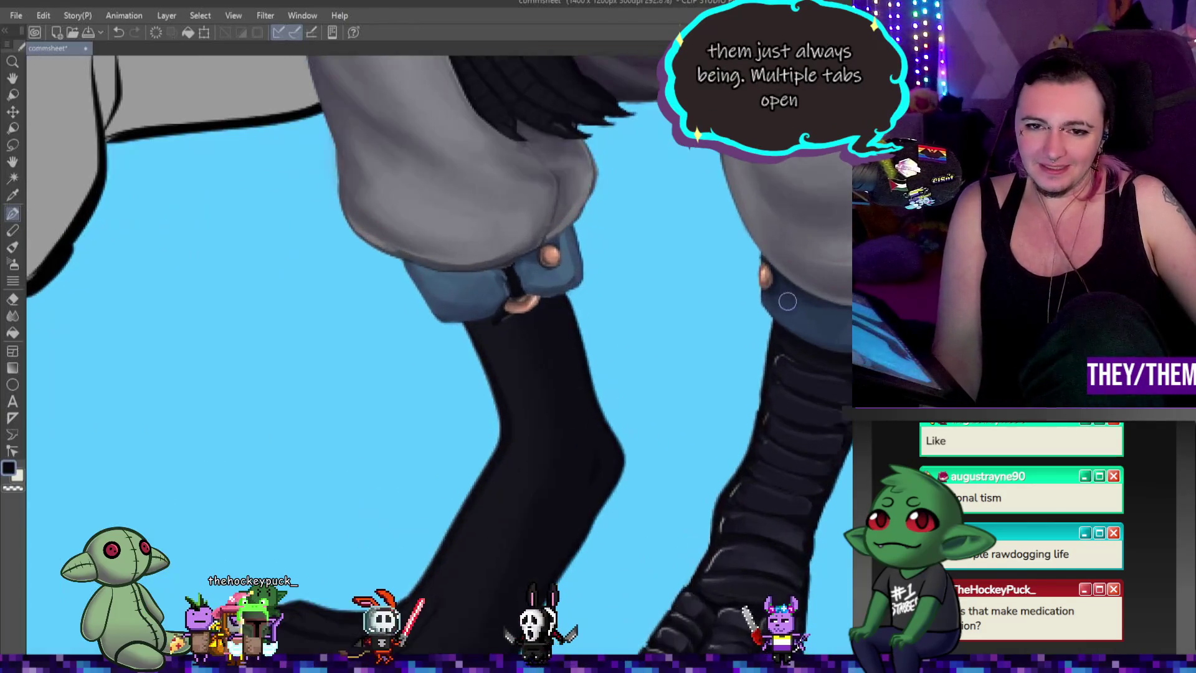
scroll(786, 301, "down", 1)
scroll(782, 301, "up", 2)
scroll(775, 312, "down", 2)
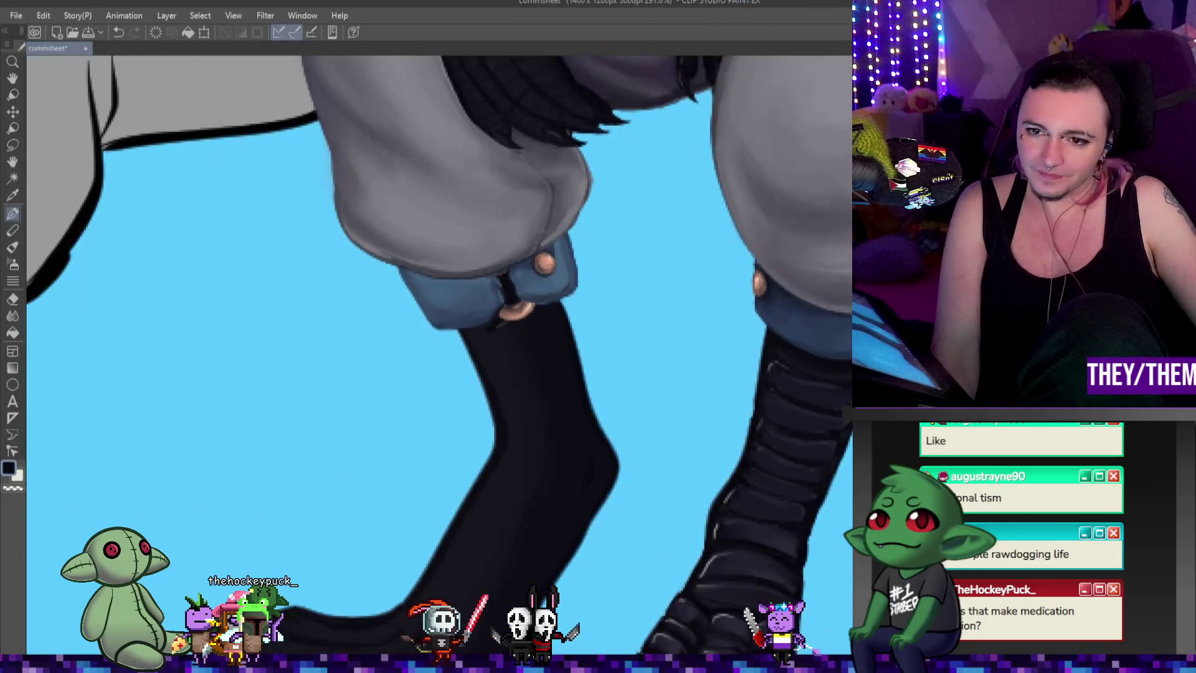
scroll(785, 336, "down", 2)
scroll(795, 355, "down", 1)
scroll(803, 374, "up", 2)
scroll(813, 394, "down", 1)
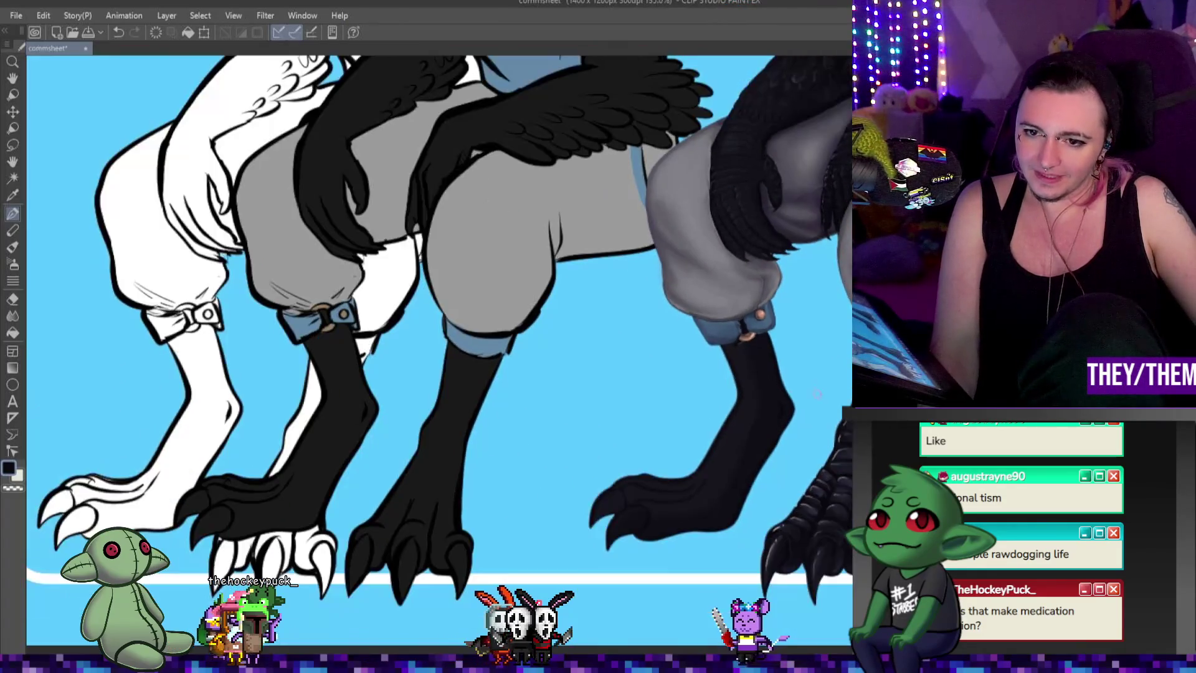
scroll(815, 395, "down", 2)
scroll(815, 394, "up", 3)
scroll(816, 395, "up", 2)
scroll(815, 394, "up", 2)
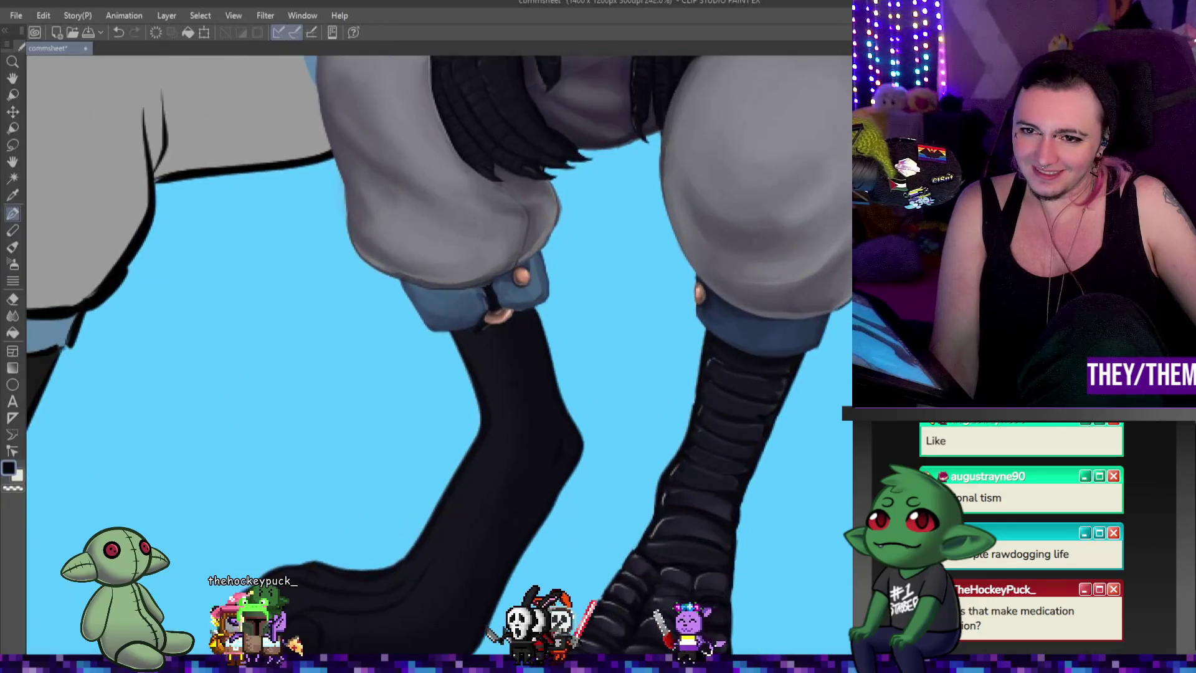
scroll(816, 394, "up", 1)
scroll(815, 395, "up", 2)
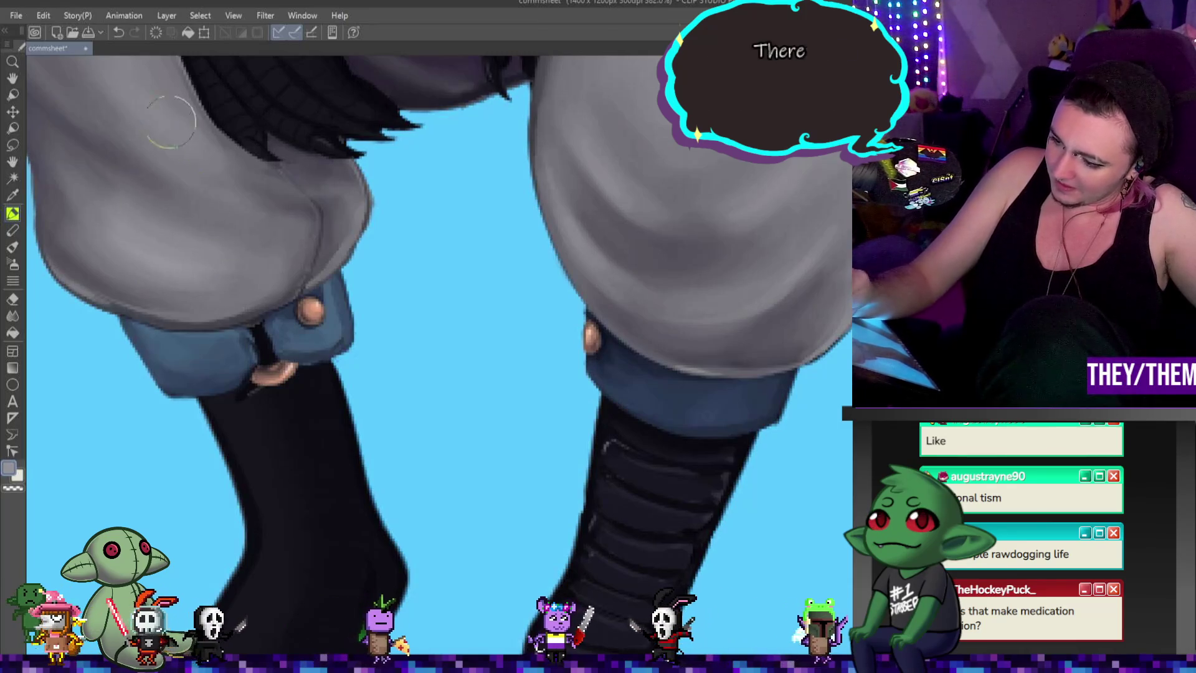
scroll(283, 228, "down", 2)
scroll(255, 168, "down", 3)
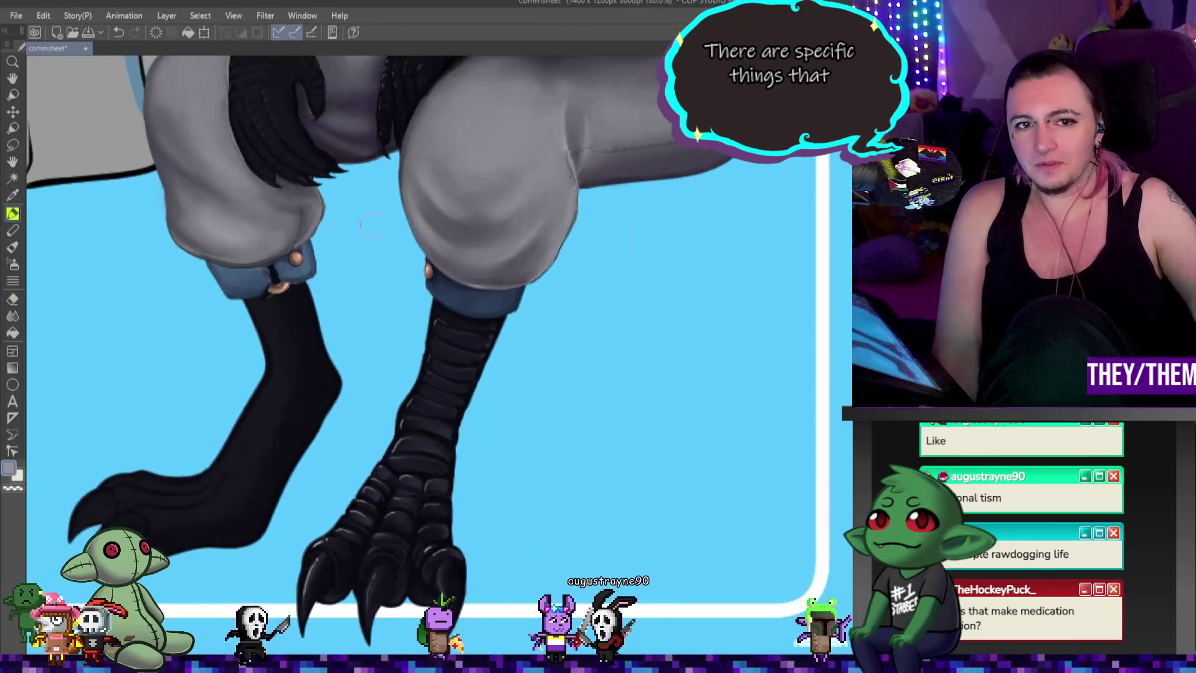
scroll(256, 169, "down", 2)
scroll(451, 162, "up", 2)
scroll(451, 162, "up", 3)
scroll(477, 224, "down", 4)
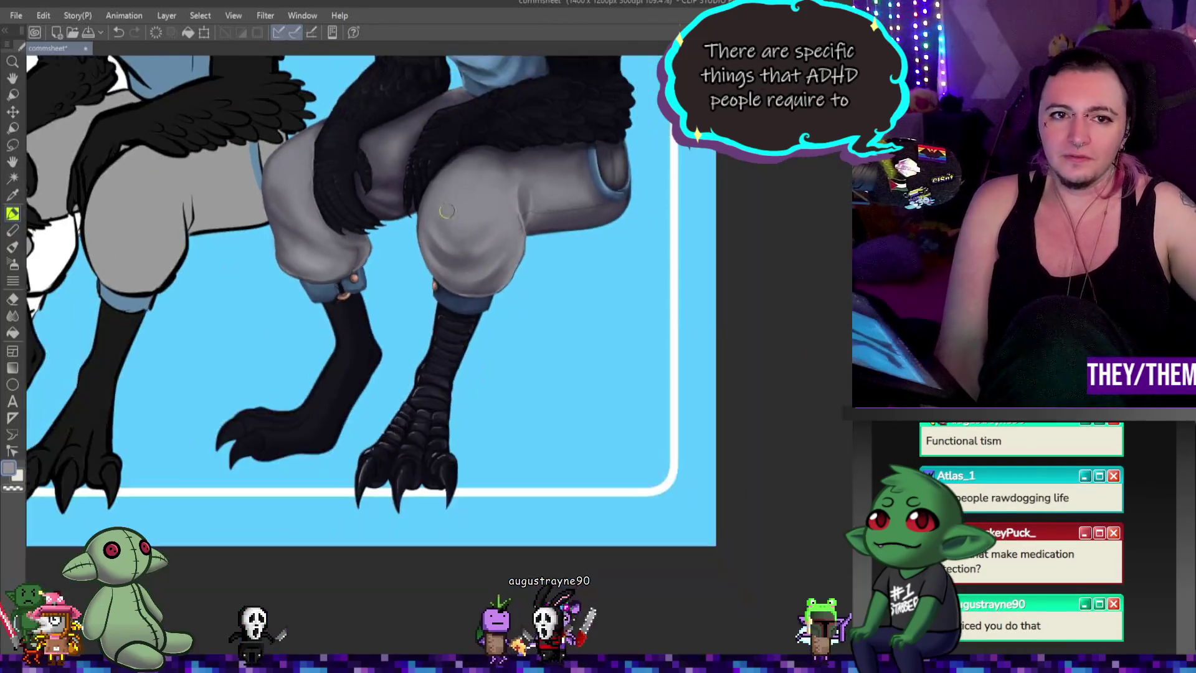
scroll(430, 154, "up", 4)
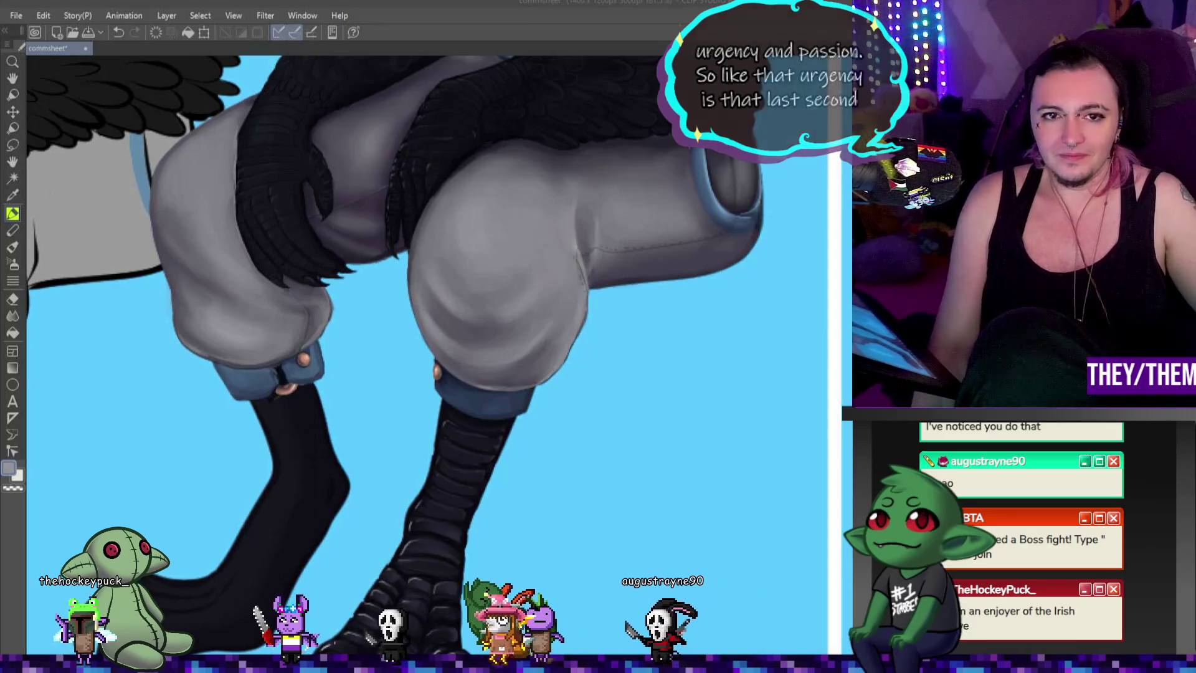
scroll(437, 333, "up", 2)
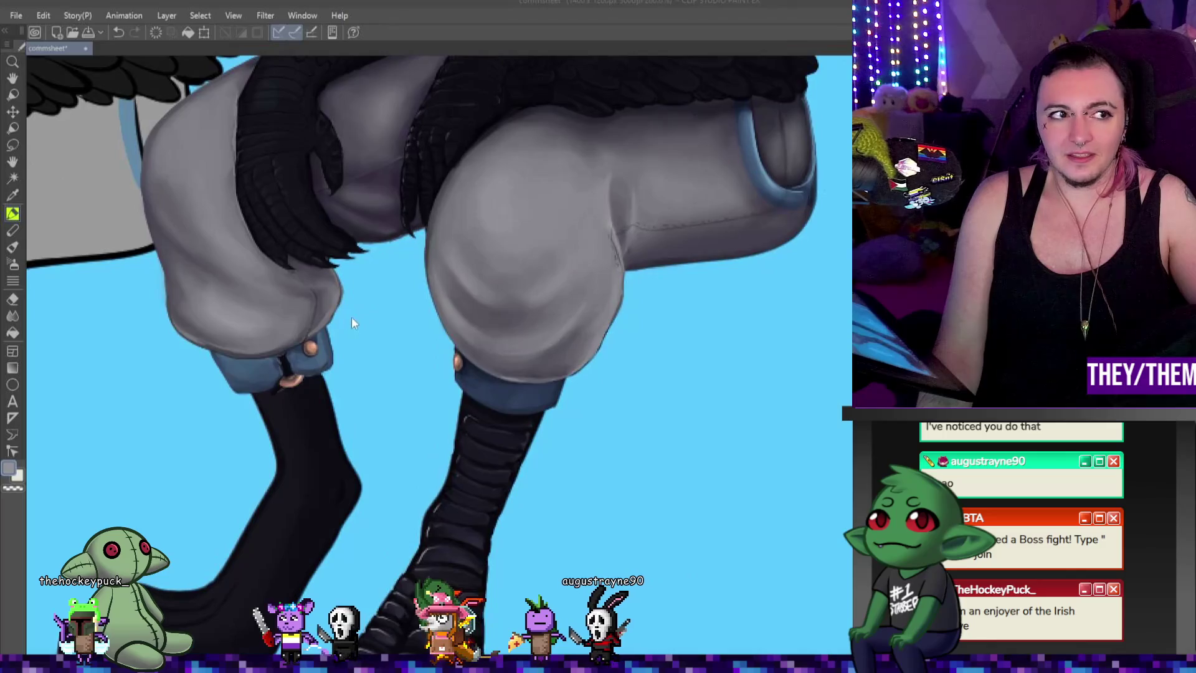
scroll(350, 317, "up", 2)
scroll(421, 313, "down", 2)
scroll(458, 314, "up", 2)
scroll(524, 316, "up", 1)
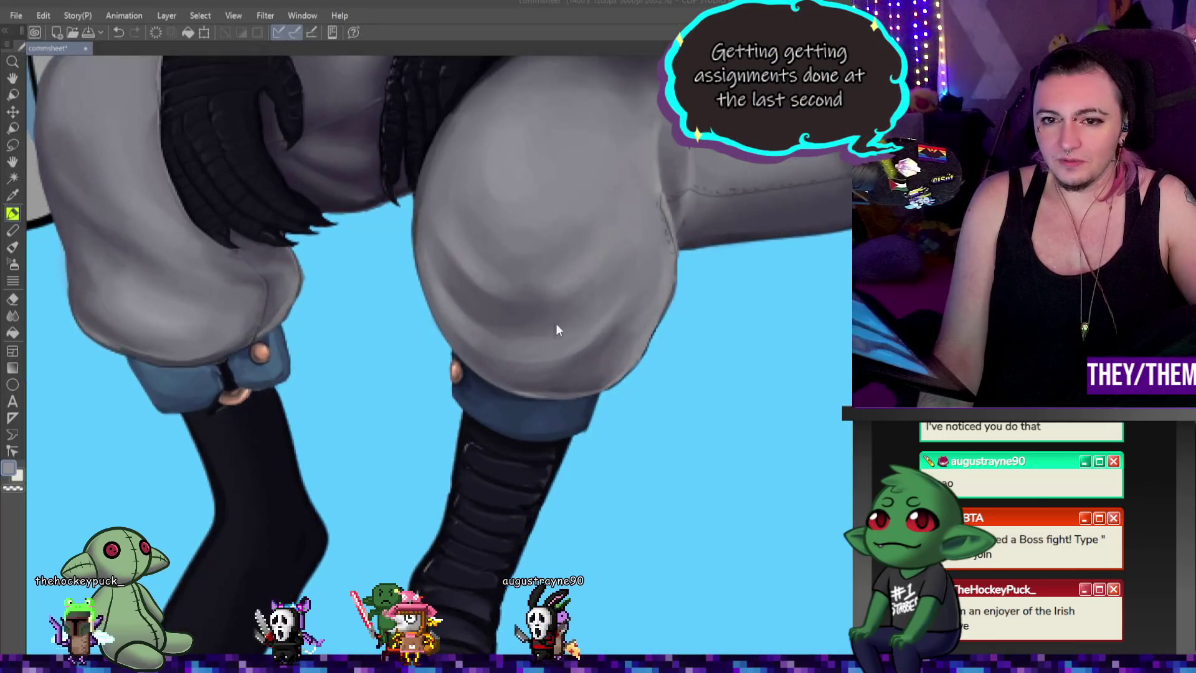
scroll(527, 332, "down", 1)
scroll(501, 340, "up", 1)
scroll(307, 306, "up", 1)
scroll(330, 294, "up", 1)
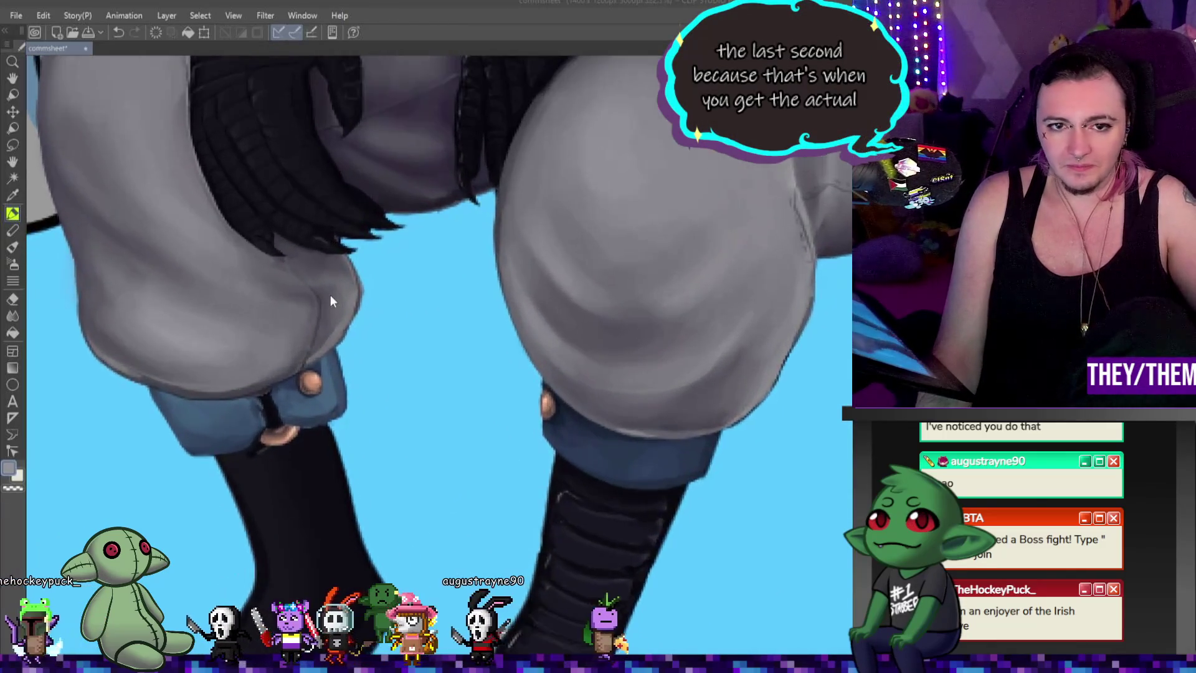
scroll(331, 294, "up", 1)
Step: Switch to the pen for painting soft shadows on the grey trouser knees
key("p")
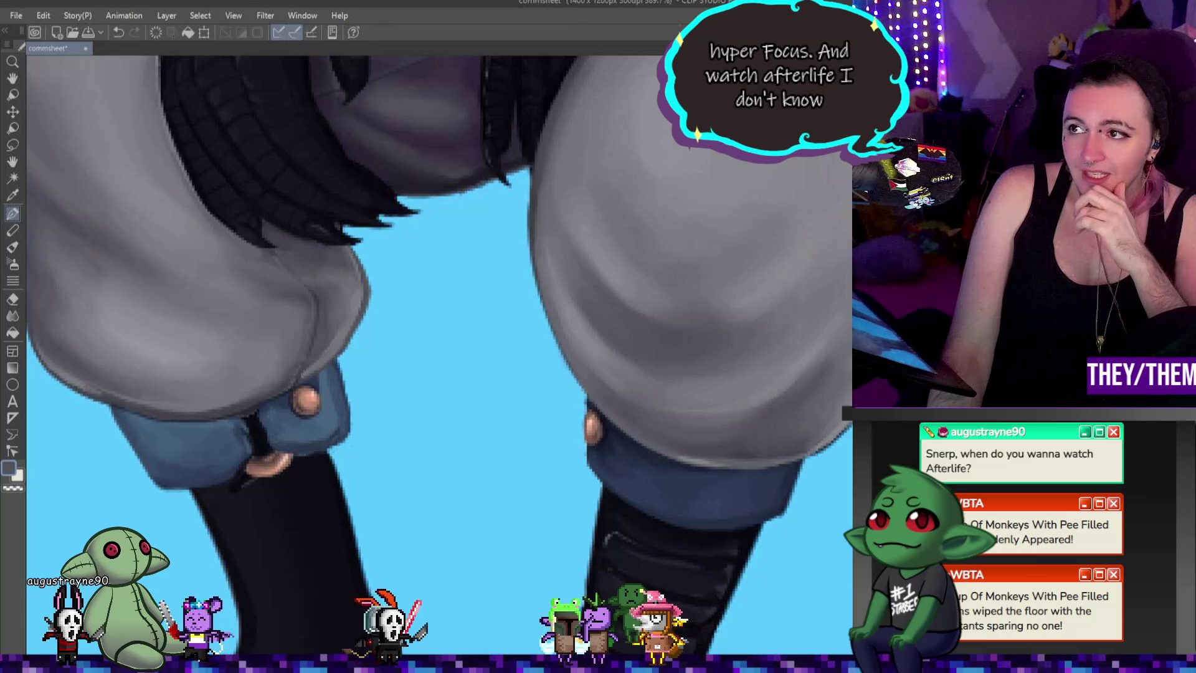
scroll(439, 355, "down", 3)
scroll(440, 355, "down", 3)
scroll(439, 355, "down", 2)
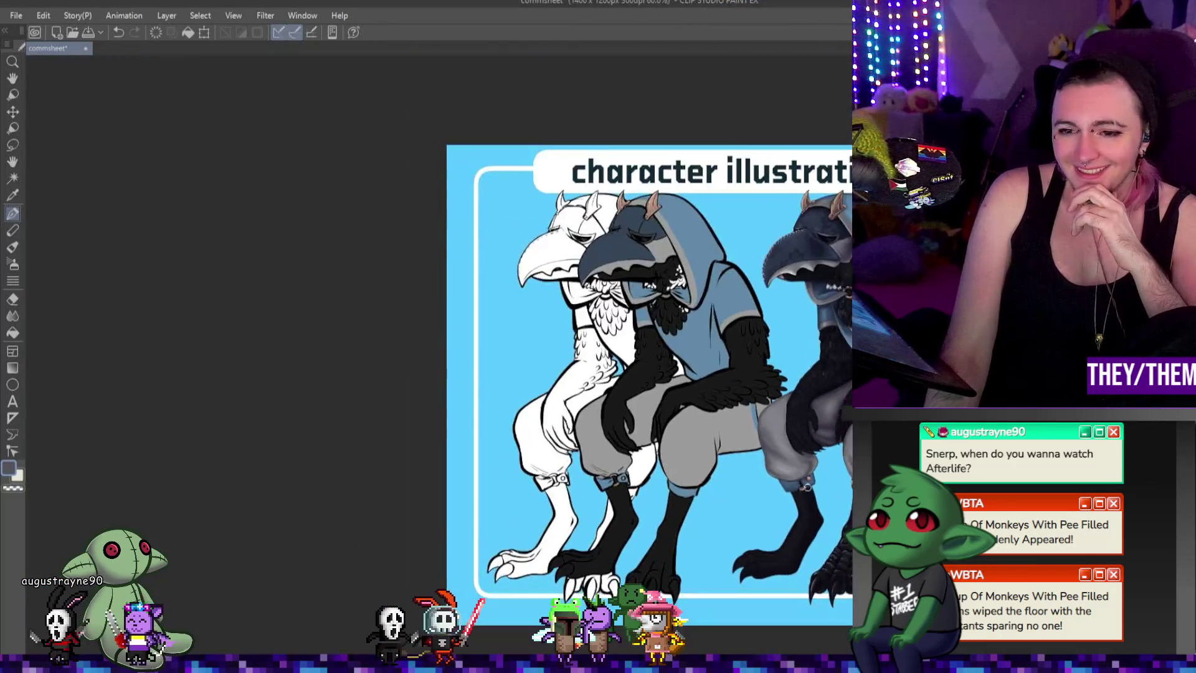
scroll(439, 355, "up", 2)
scroll(561, 392, "up", 2)
scroll(561, 392, "up", 2)
scroll(560, 392, "down", 1)
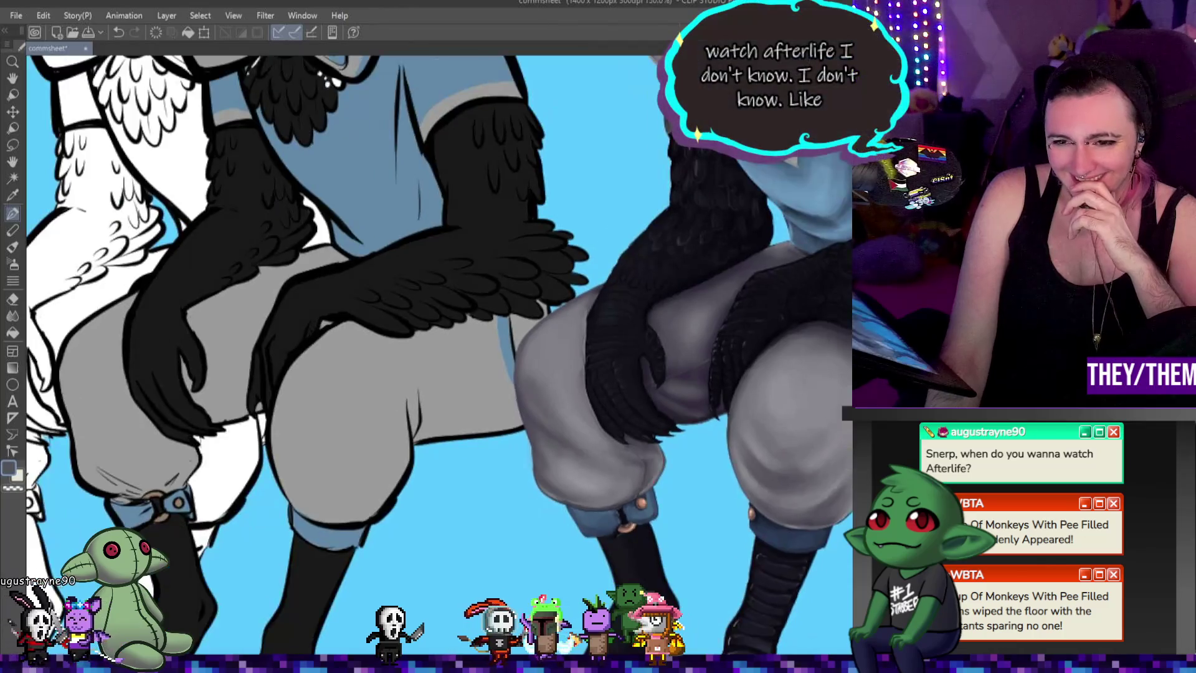
scroll(561, 392, "up", 1)
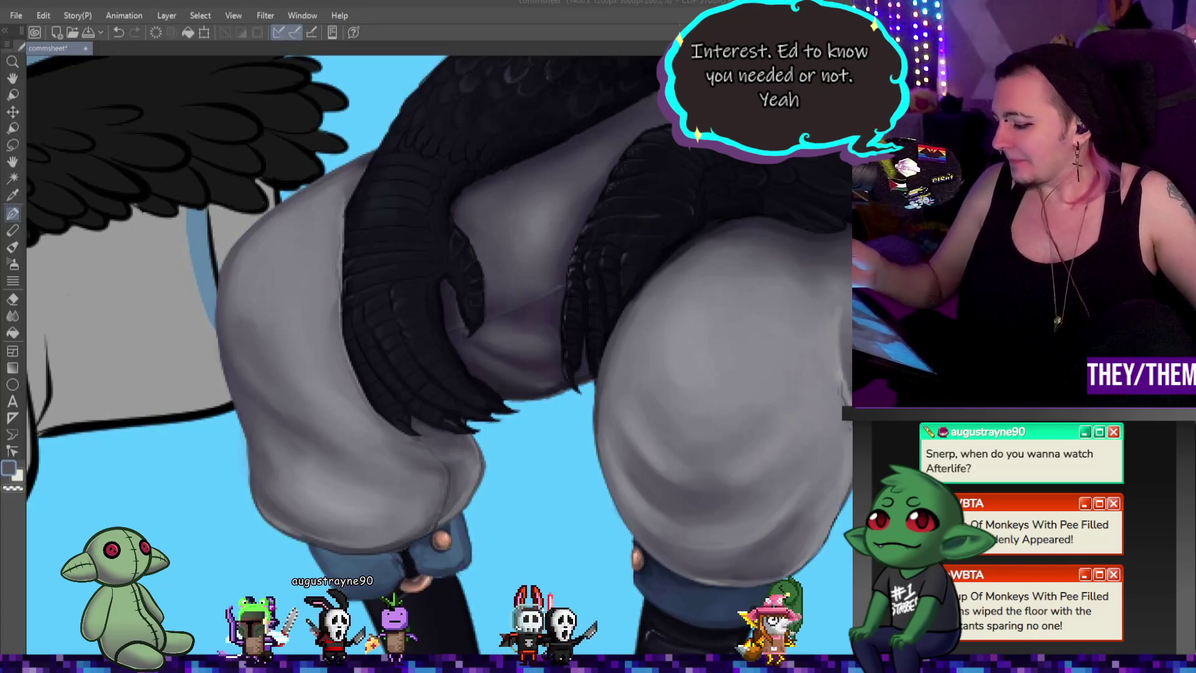
key("p")
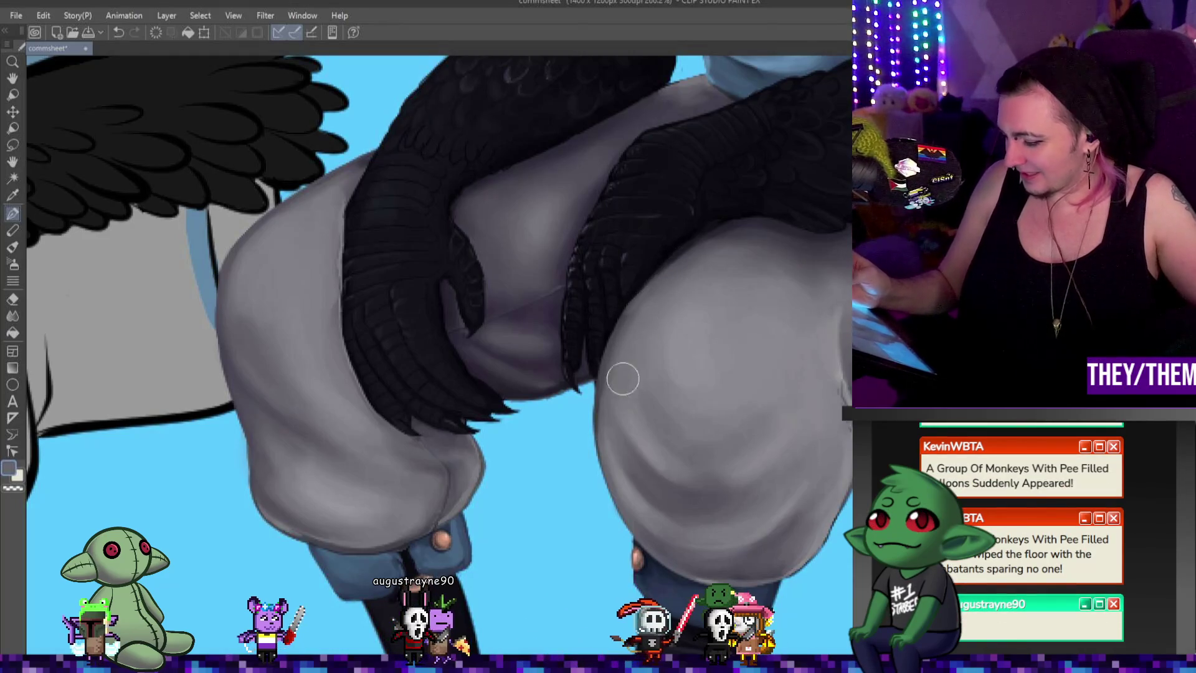
key("super")
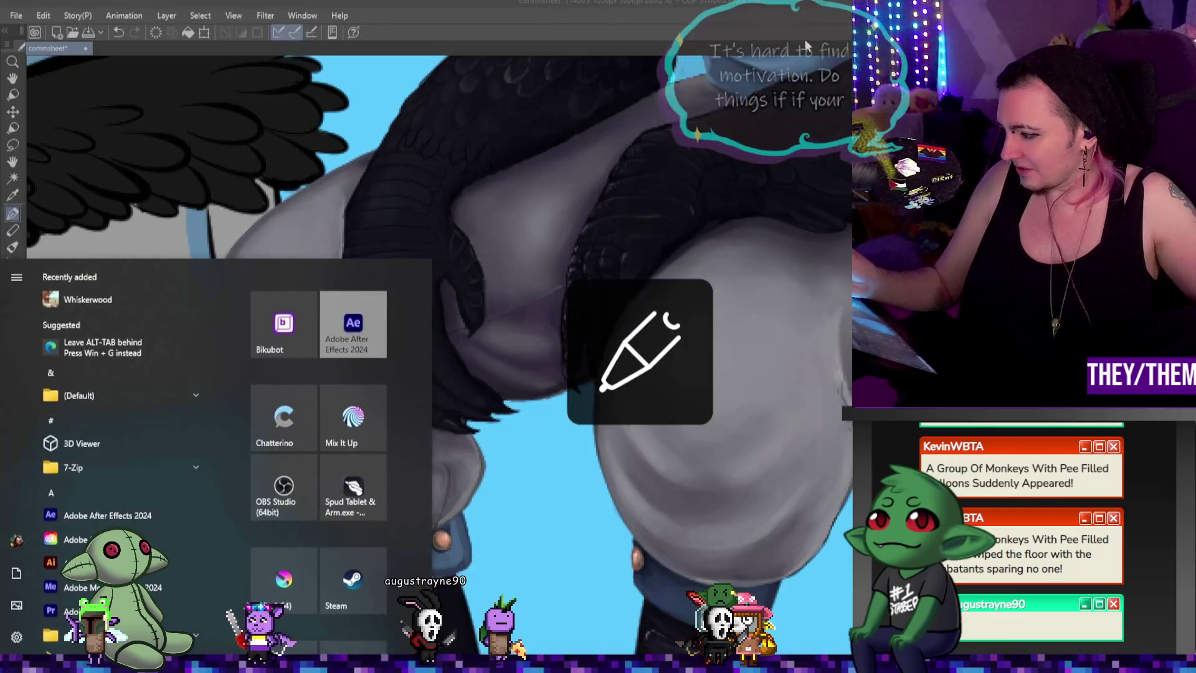
key("super")
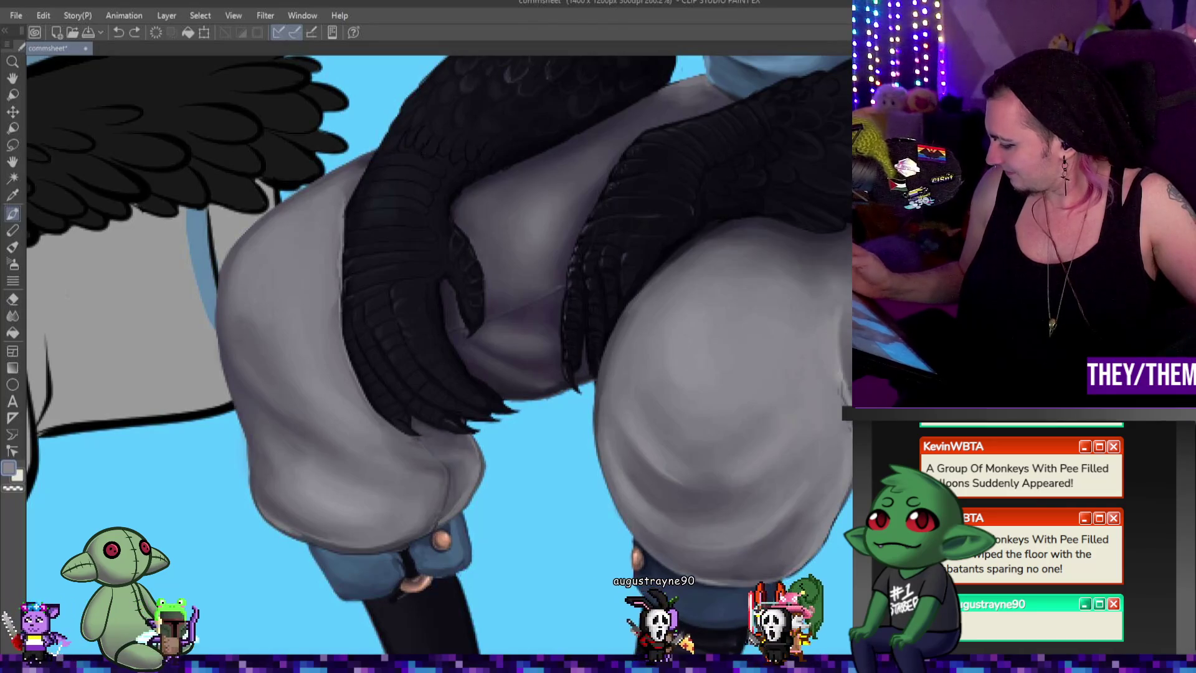
key("p")
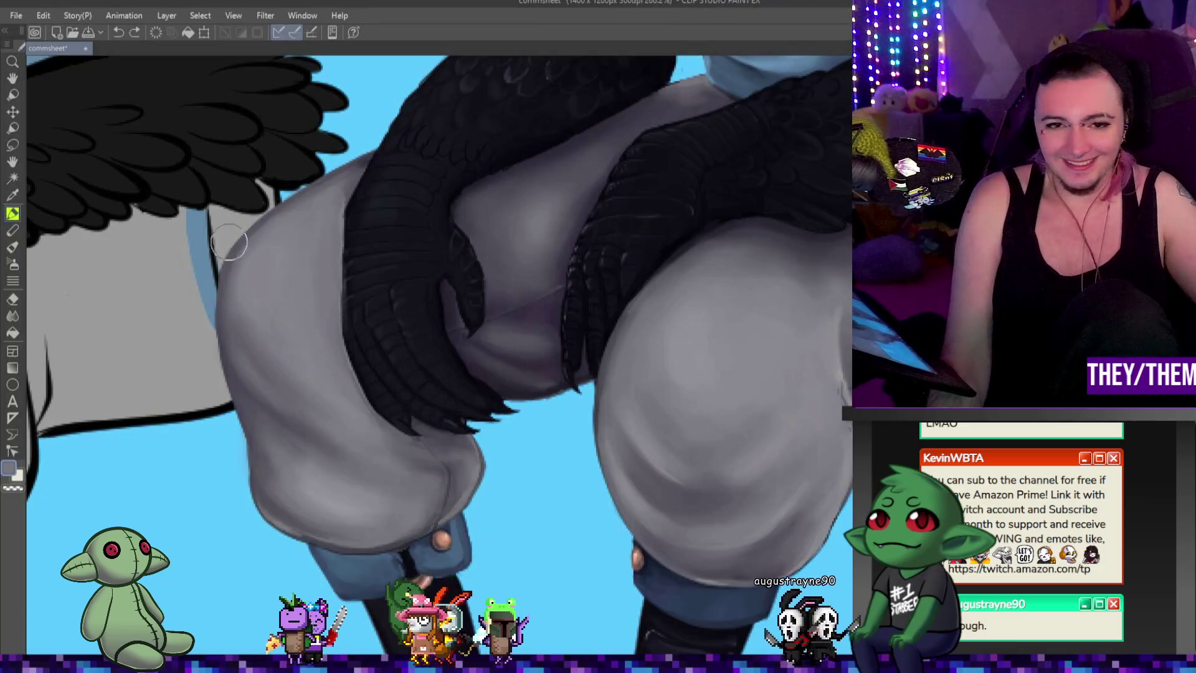
scroll(293, 277, "up", 1)
scroll(234, 283, "up", 1)
scroll(227, 281, "up", 1)
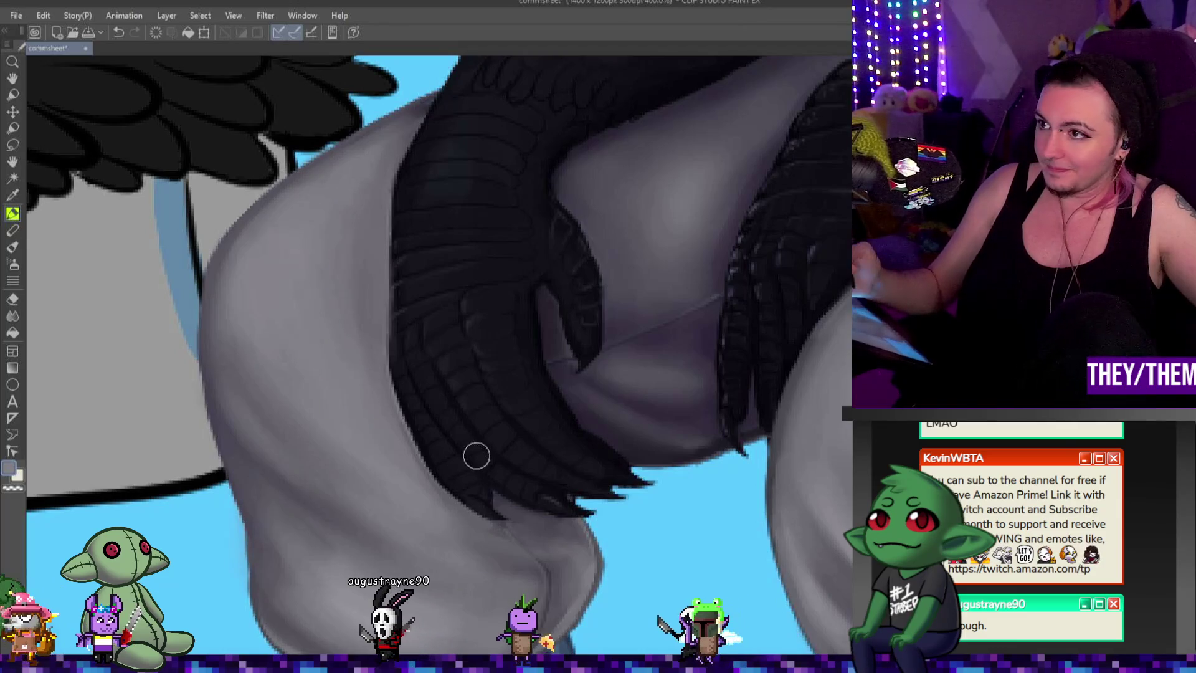
key("j")
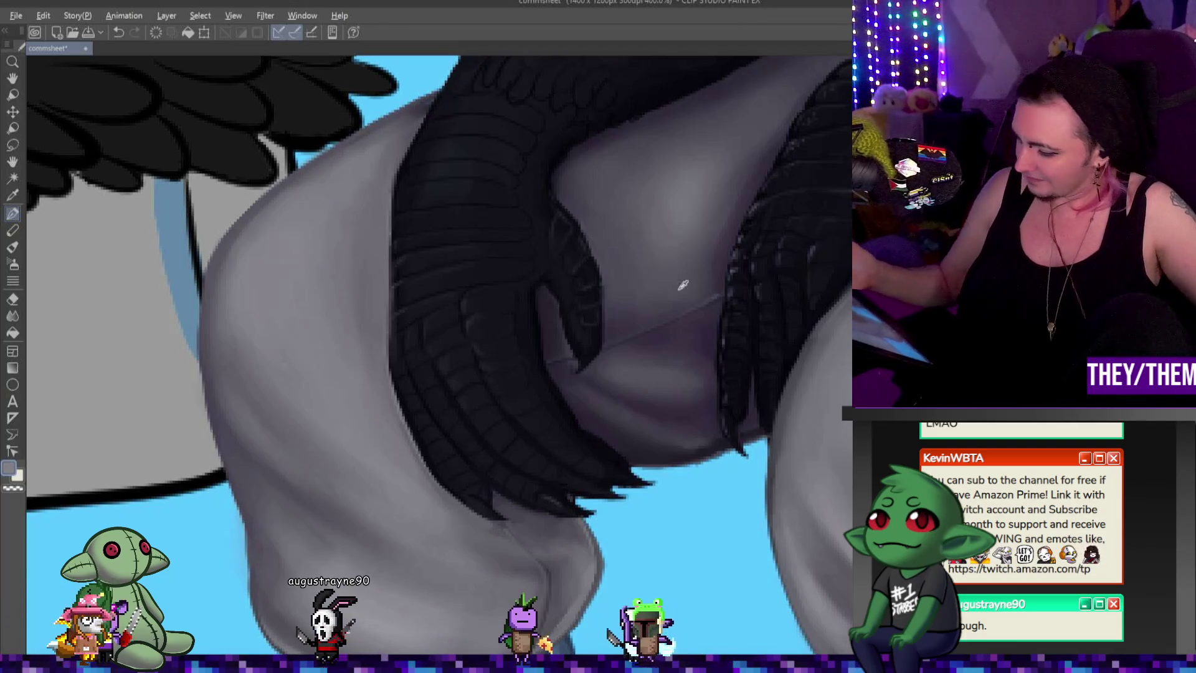
Step: Sample the dark scales and the light grey fabric, then blend a soft light stroke beneath the claws
left_click(393, 301, "alt")
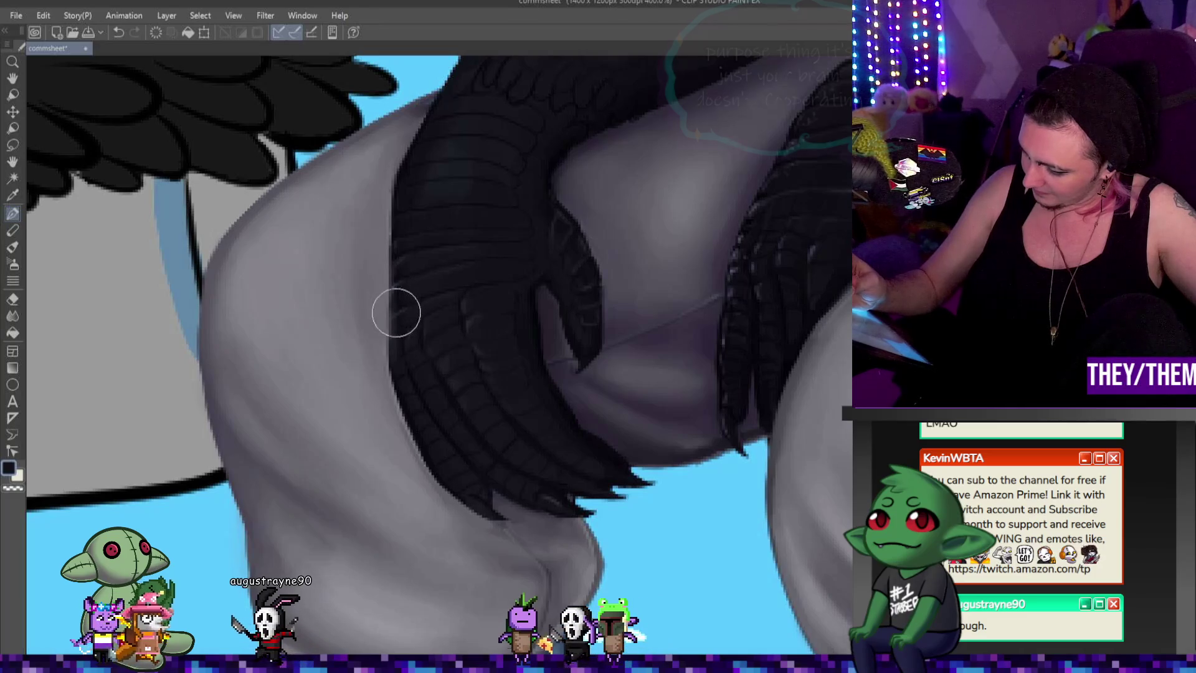
left_click(394, 398, "alt")
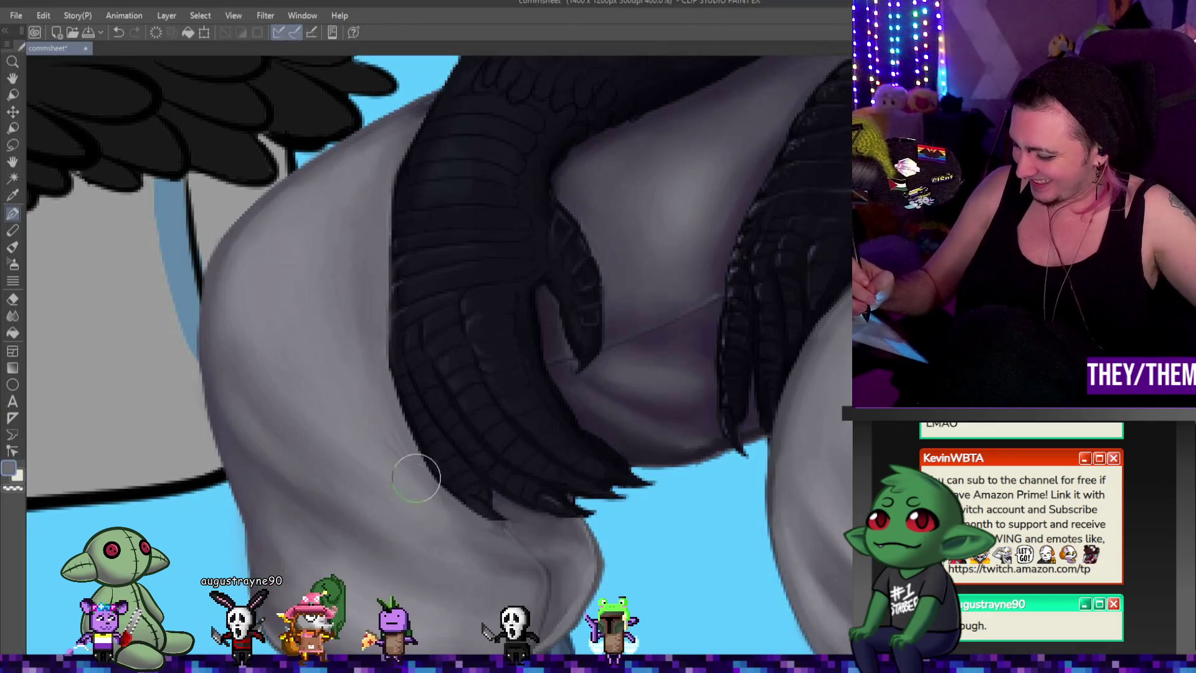
left_click_drag(332, 416, 398, 463)
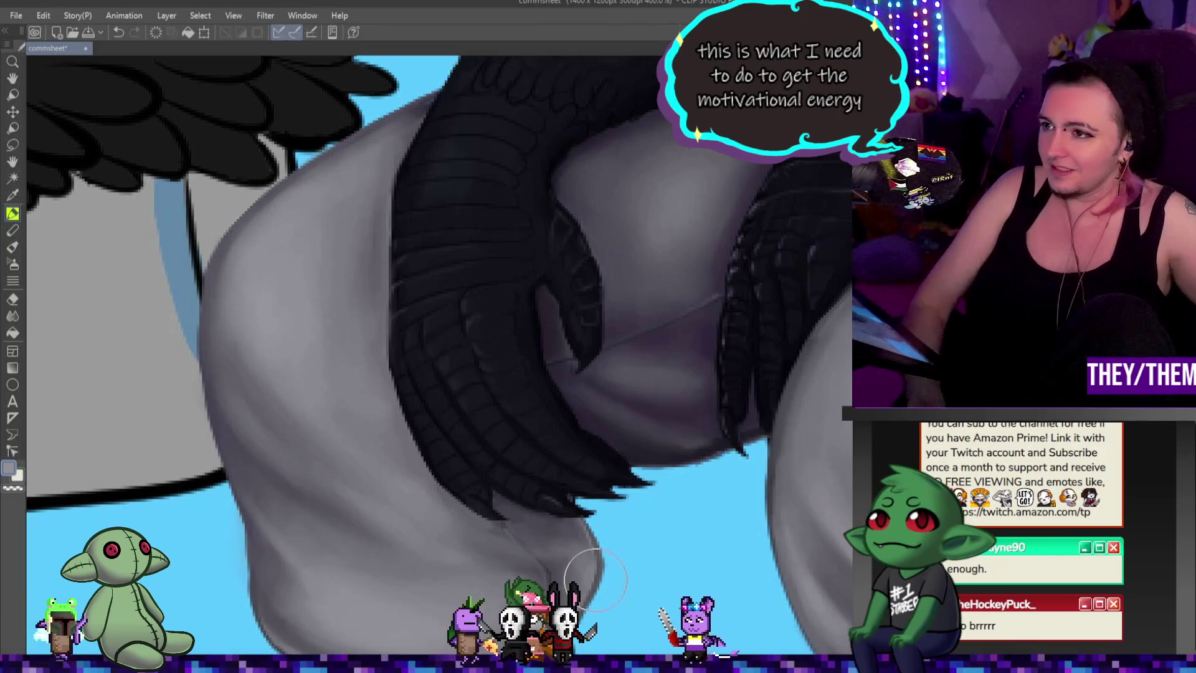
scroll(803, 486, "down", 5)
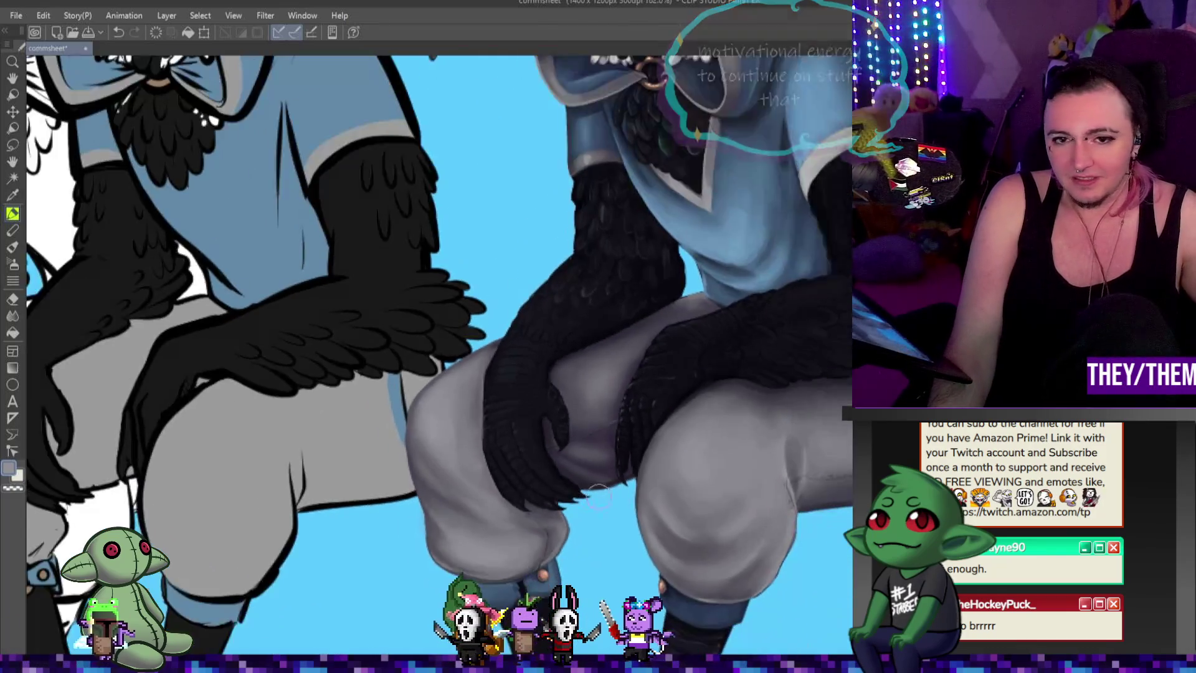
scroll(654, 493, "up", 4)
scroll(788, 554, "up", 2)
scroll(788, 554, "up", 2)
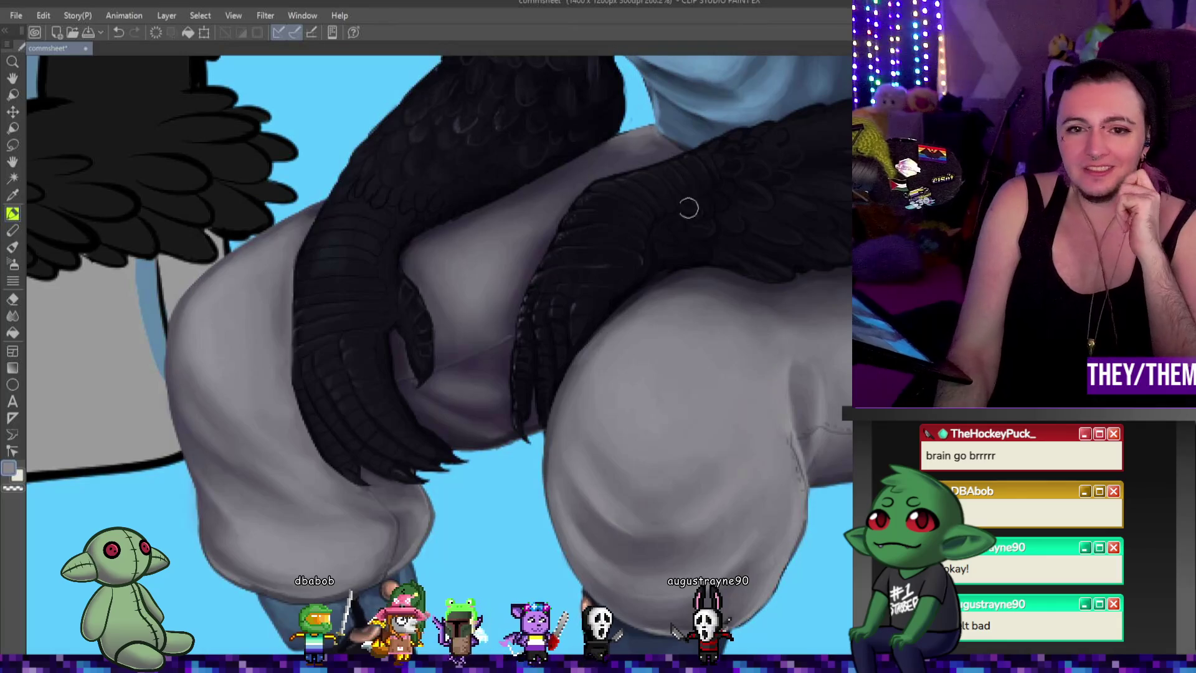
scroll(573, 294, "down", 4)
scroll(571, 304, "up", 1)
scroll(576, 330, "up", 1)
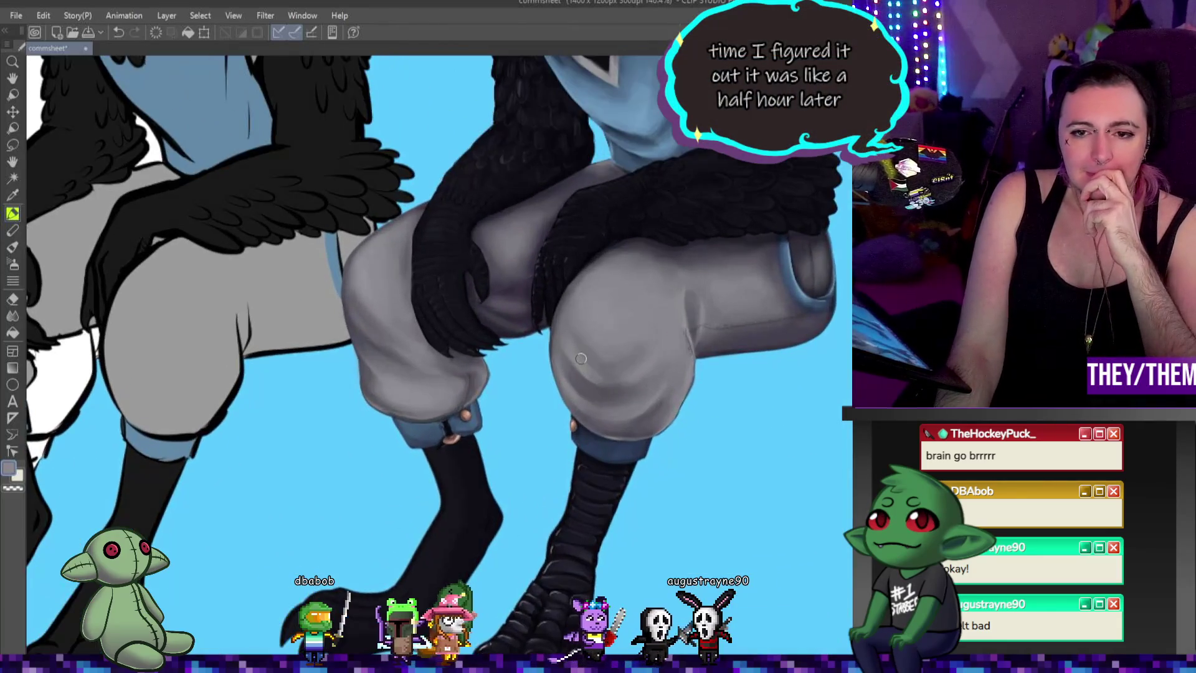
scroll(587, 357, "up", 1)
scroll(579, 364, "up", 2)
scroll(566, 383, "up", 1)
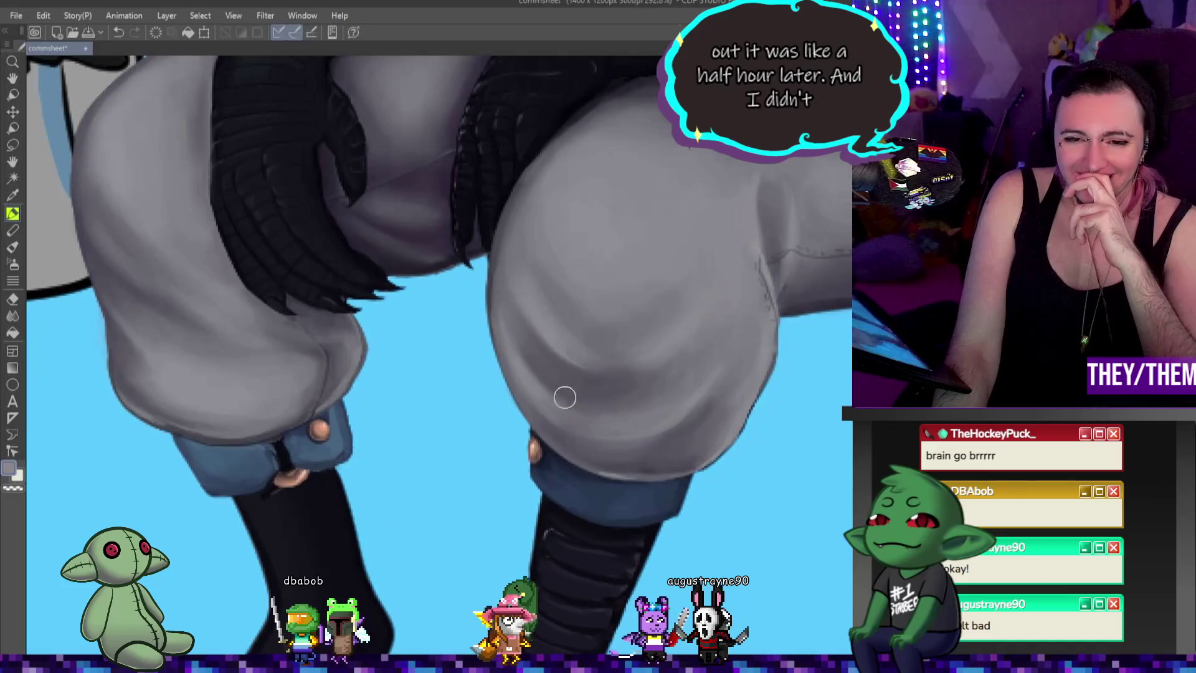
scroll(561, 376, "up", 1)
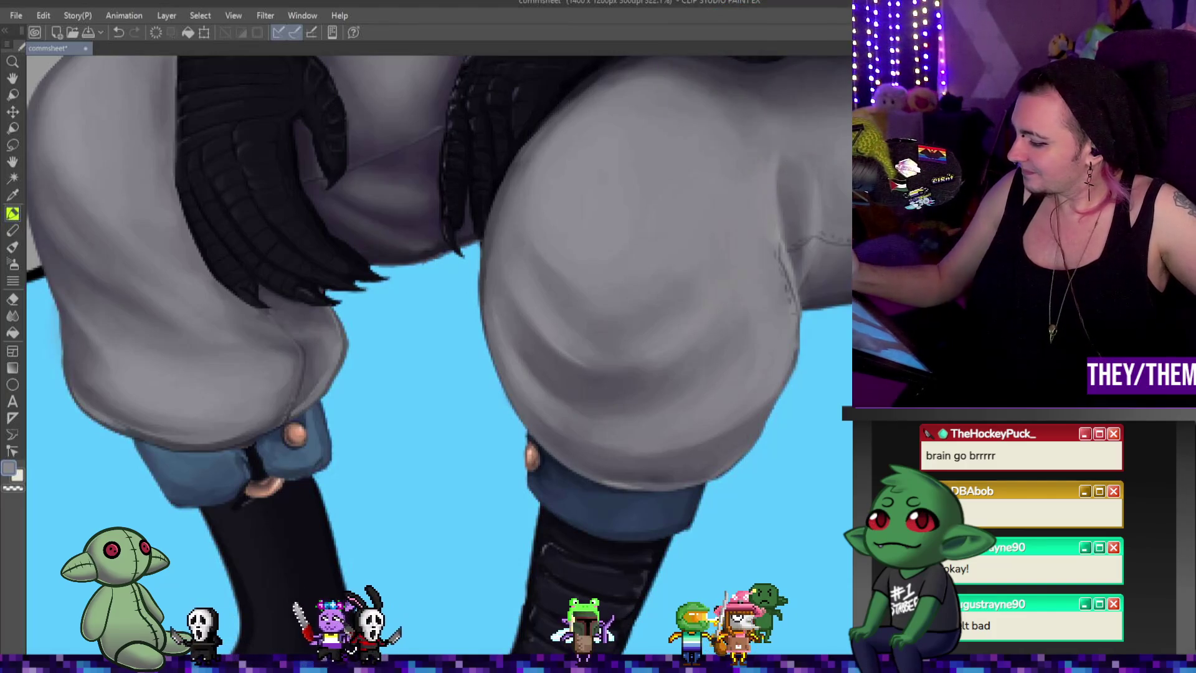
Step: Scroll the canvas to bring the feathers above the legs into view
left_click_drag(813, 80, 814, 267)
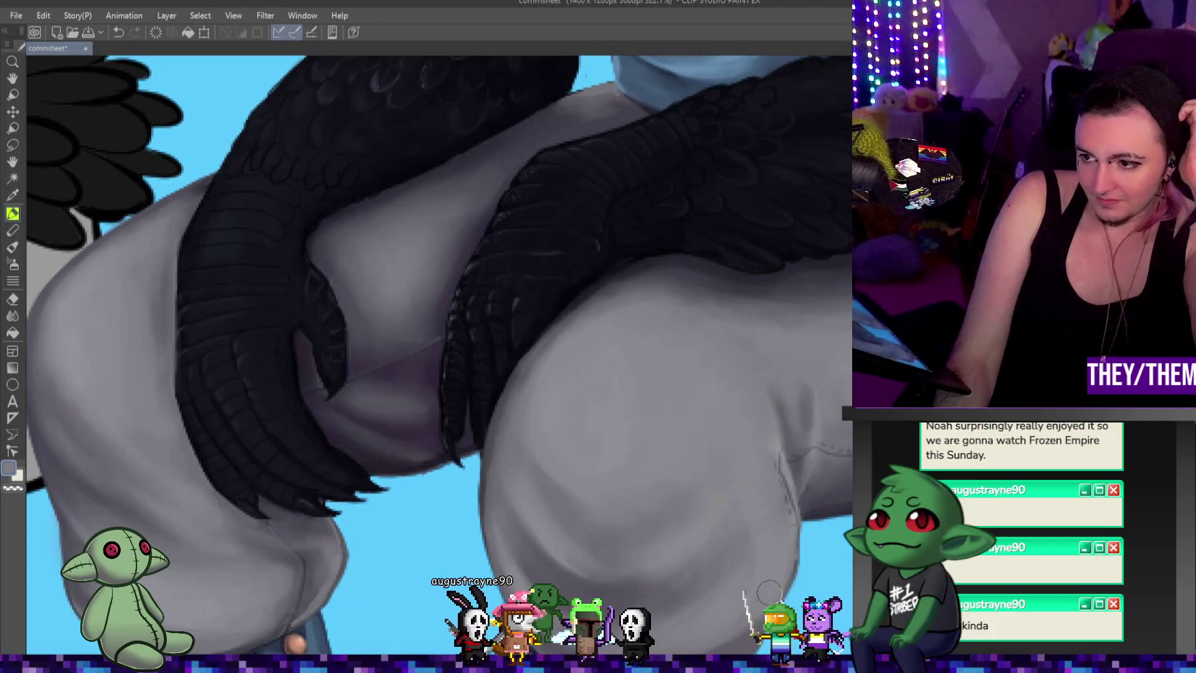
scroll(609, 387, "down", 1)
scroll(609, 387, "down", 2)
scroll(608, 387, "down", 2)
scroll(678, 377, "up", 4)
scroll(678, 376, "up", 1)
scroll(678, 377, "down", 1)
scroll(678, 377, "up", 1)
scroll(428, 442, "down", 3)
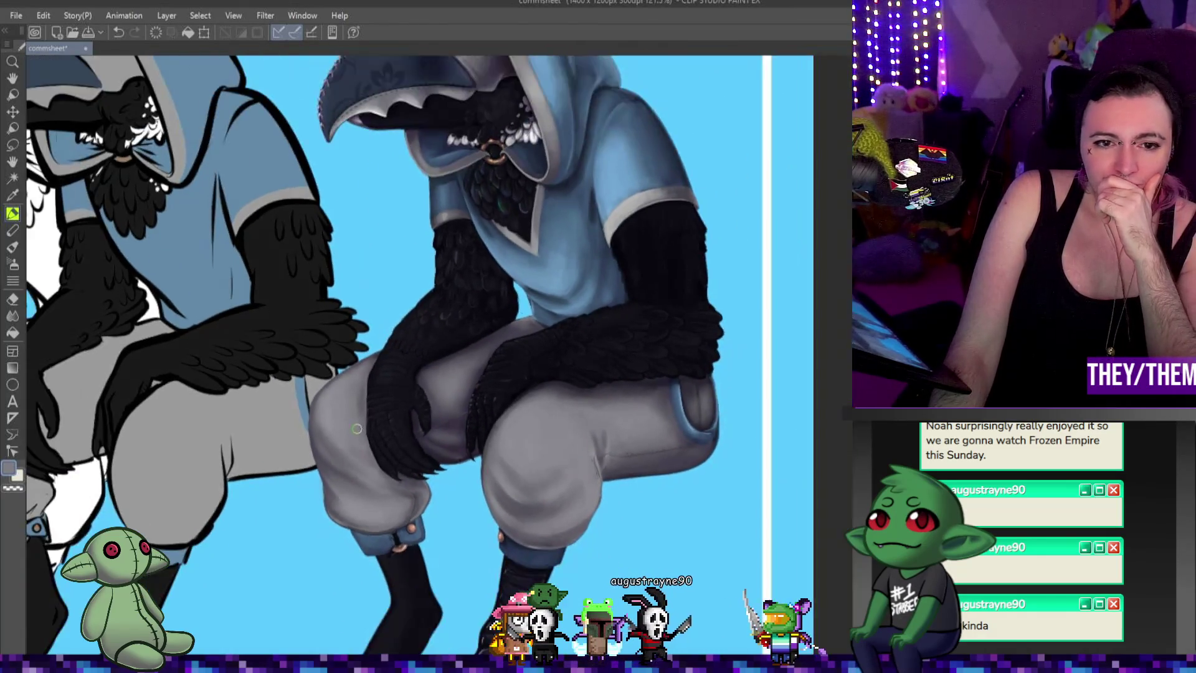
scroll(355, 435, "up", 2)
scroll(395, 460, "down", 2)
scroll(495, 481, "up", 2)
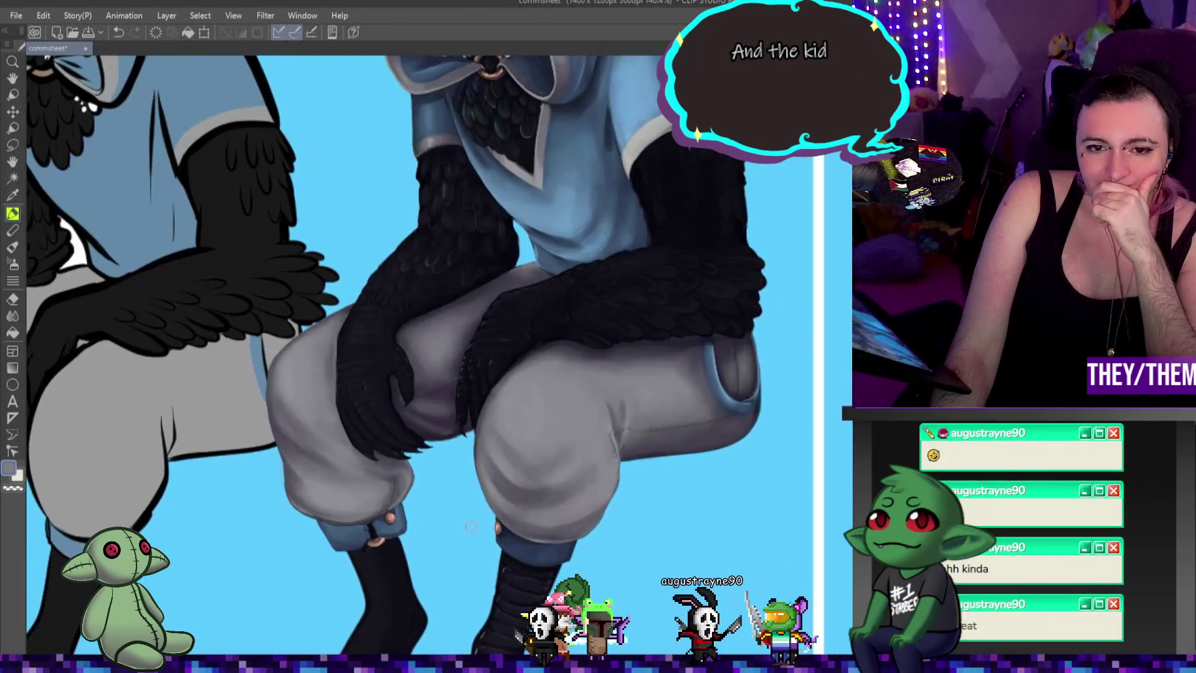
scroll(494, 480, "up", 1)
scroll(502, 475, "up", 1)
scroll(503, 474, "down", 2)
scroll(533, 481, "up", 2)
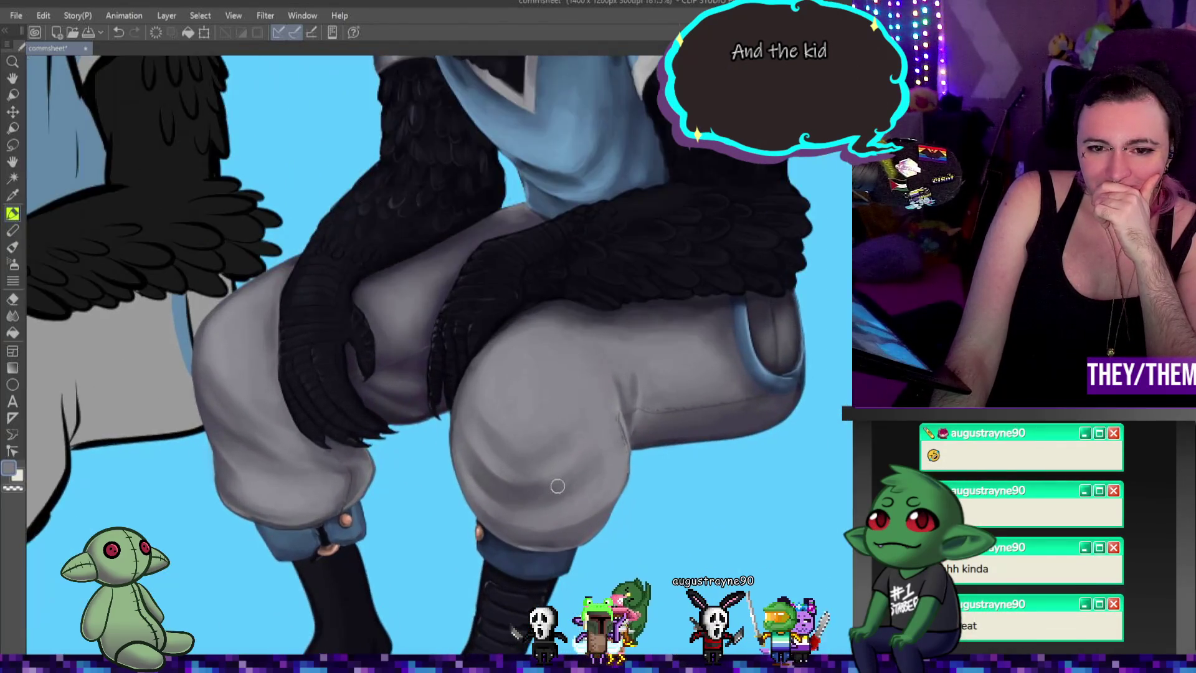
scroll(558, 490, "up", 1)
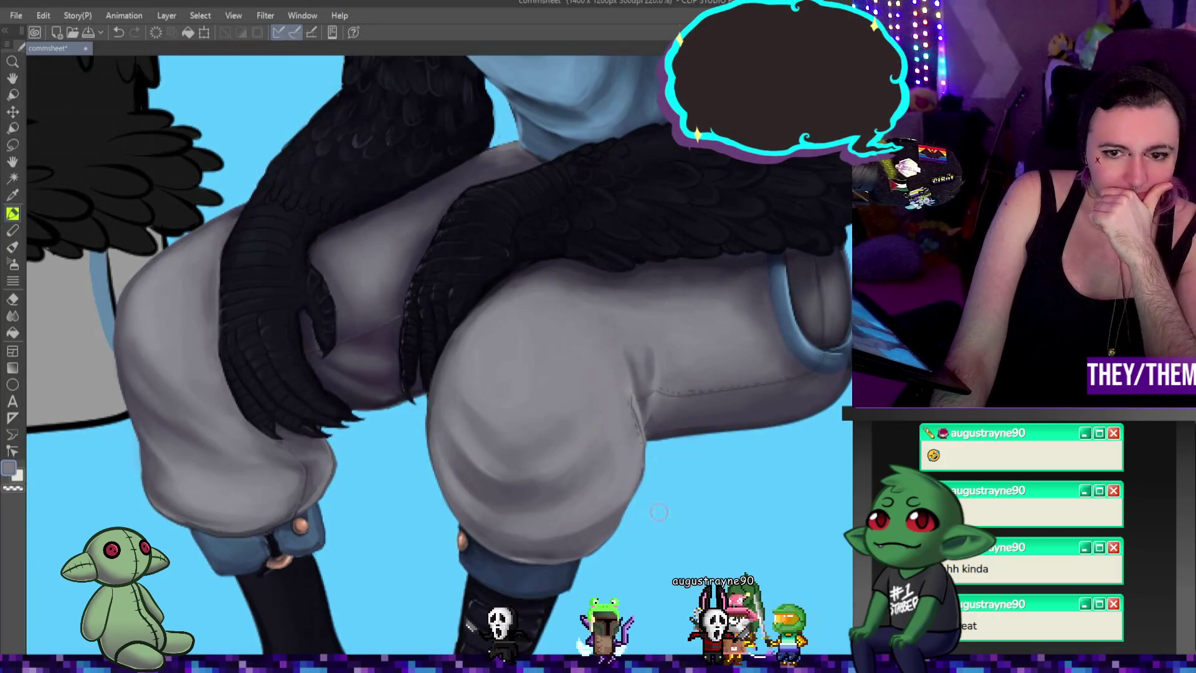
scroll(652, 515, "down", 2)
scroll(615, 485, "down", 2)
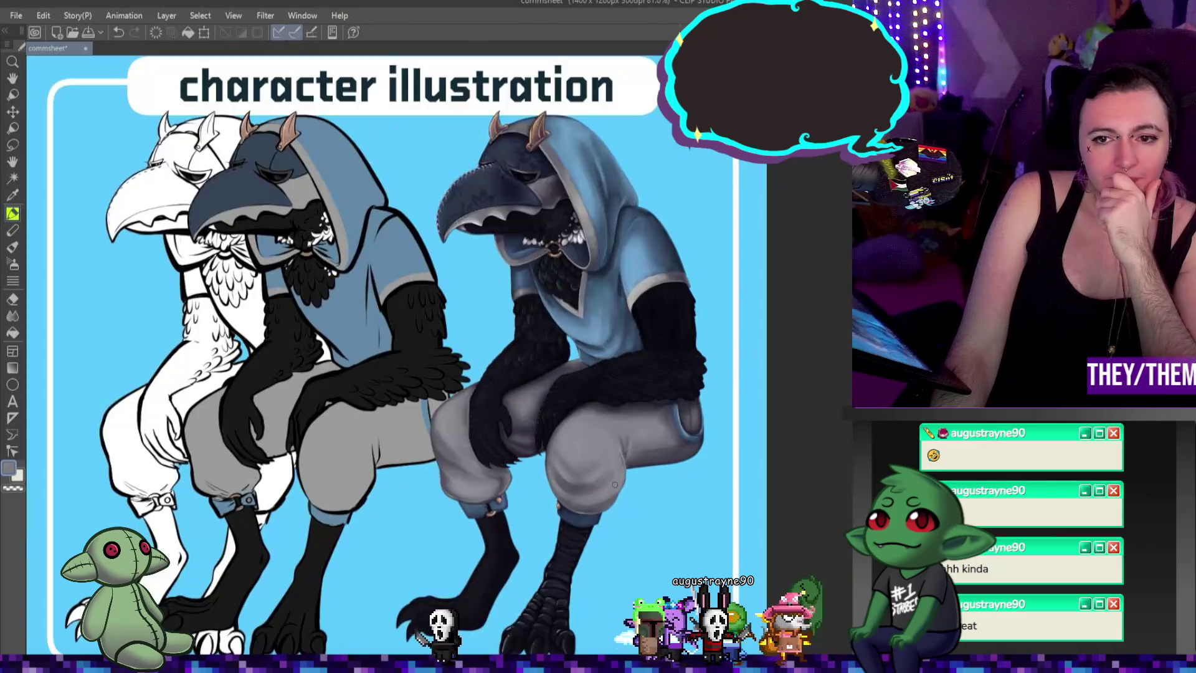
scroll(611, 472, "up", 1)
scroll(611, 470, "up", 1)
scroll(611, 471, "down", 2)
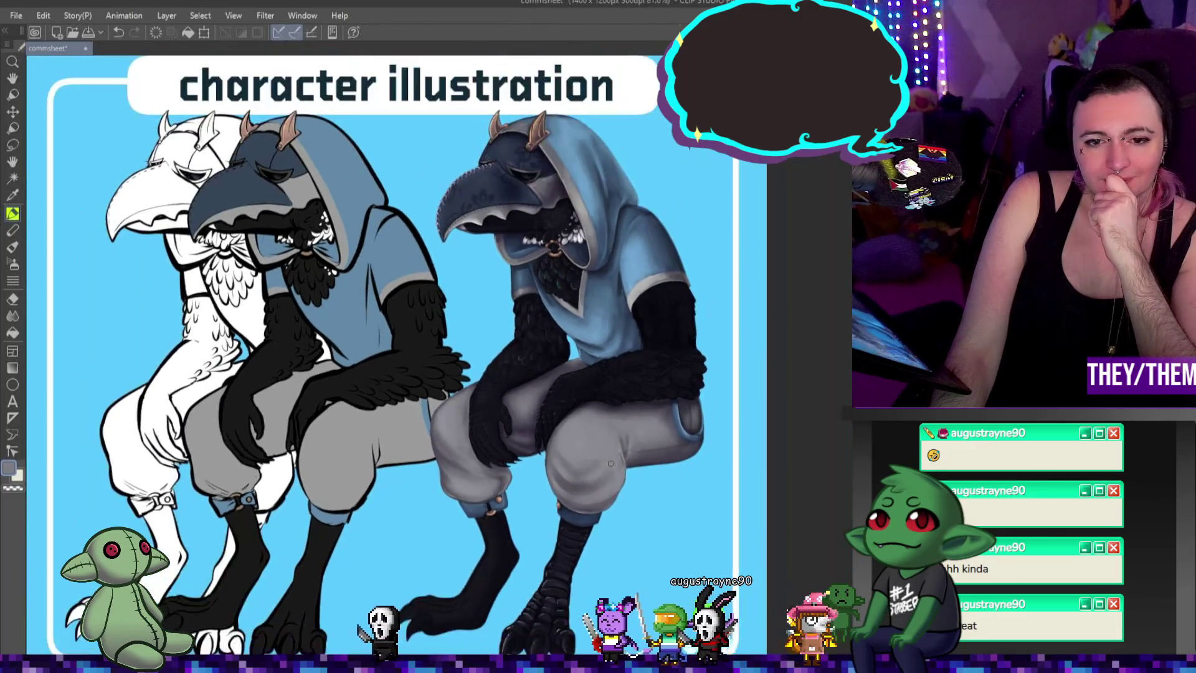
scroll(610, 463, "up", 1)
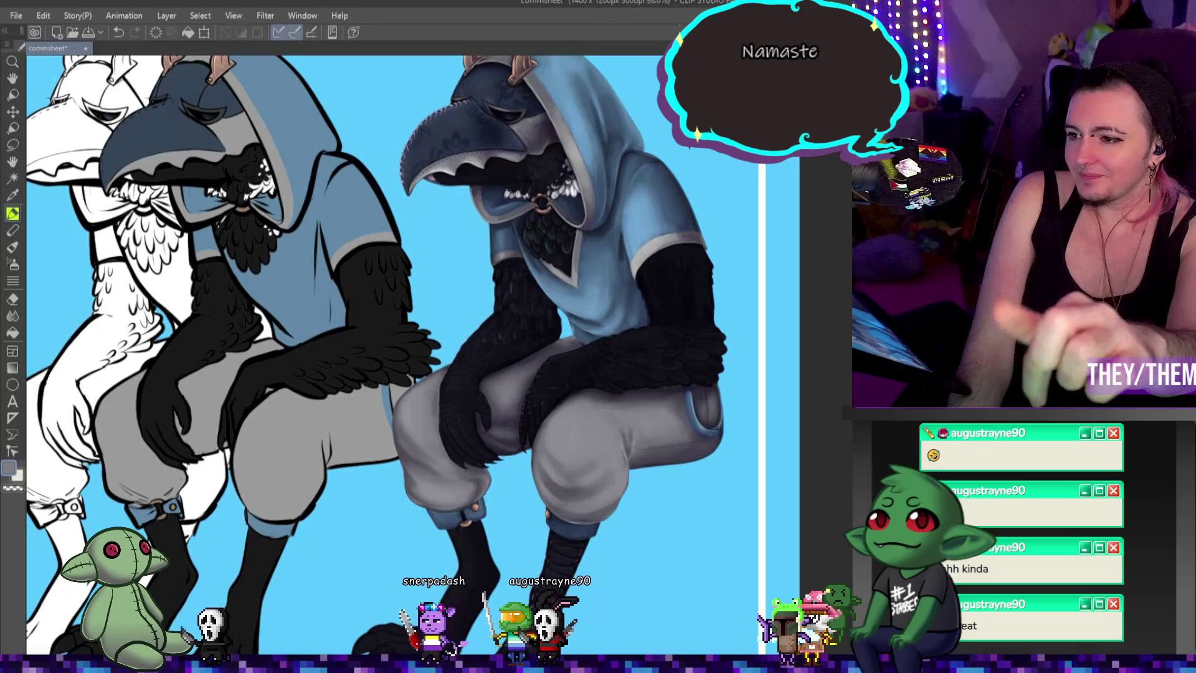
scroll(594, 407, "down", 3)
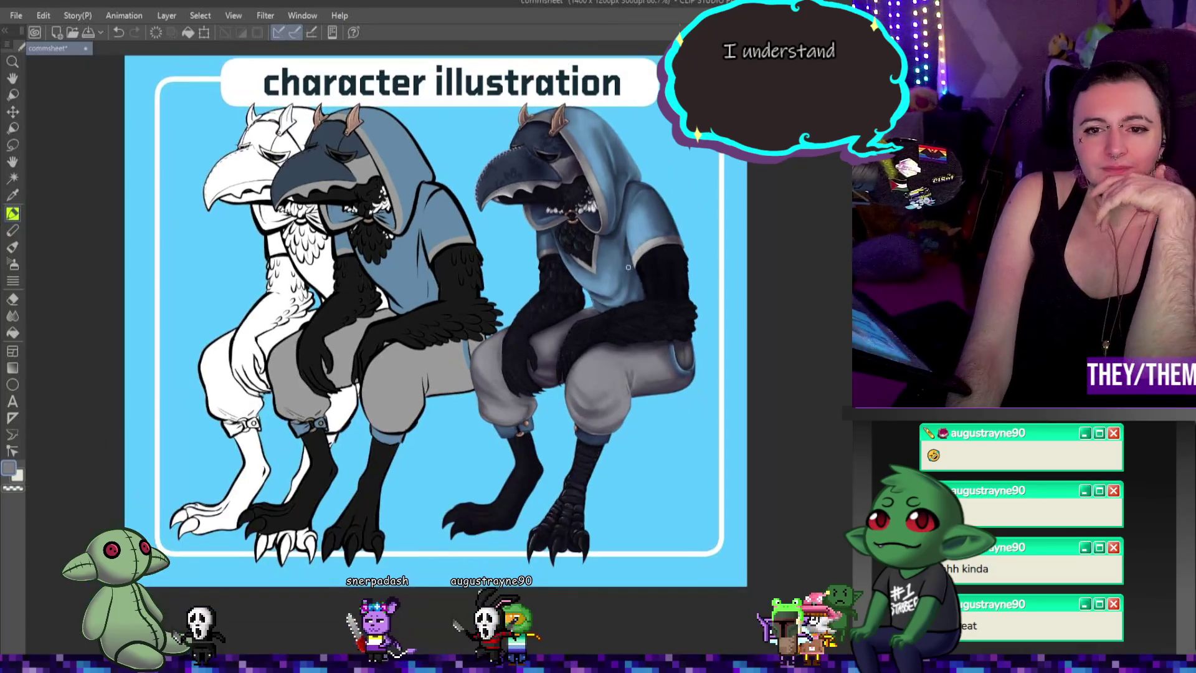
scroll(594, 406, "up", 2)
scroll(594, 407, "up", 2)
scroll(598, 409, "up", 2)
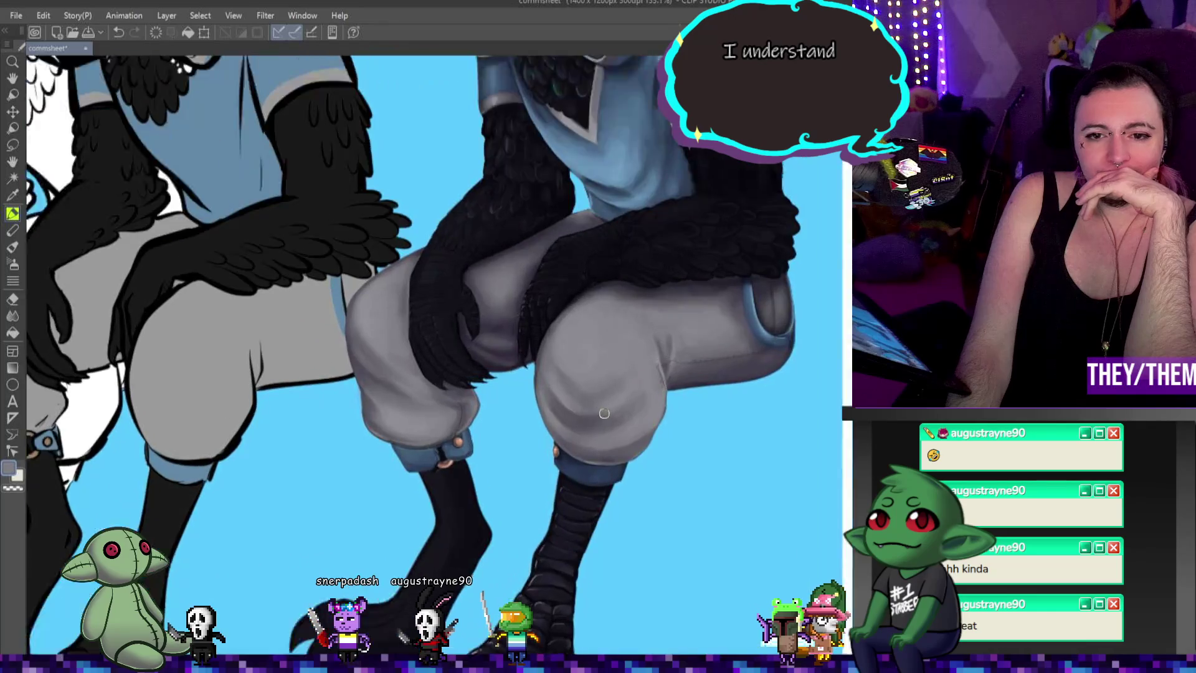
scroll(598, 408, "up", 1)
scroll(579, 439, "up", 1)
scroll(541, 508, "up", 1)
scroll(533, 500, "up", 1)
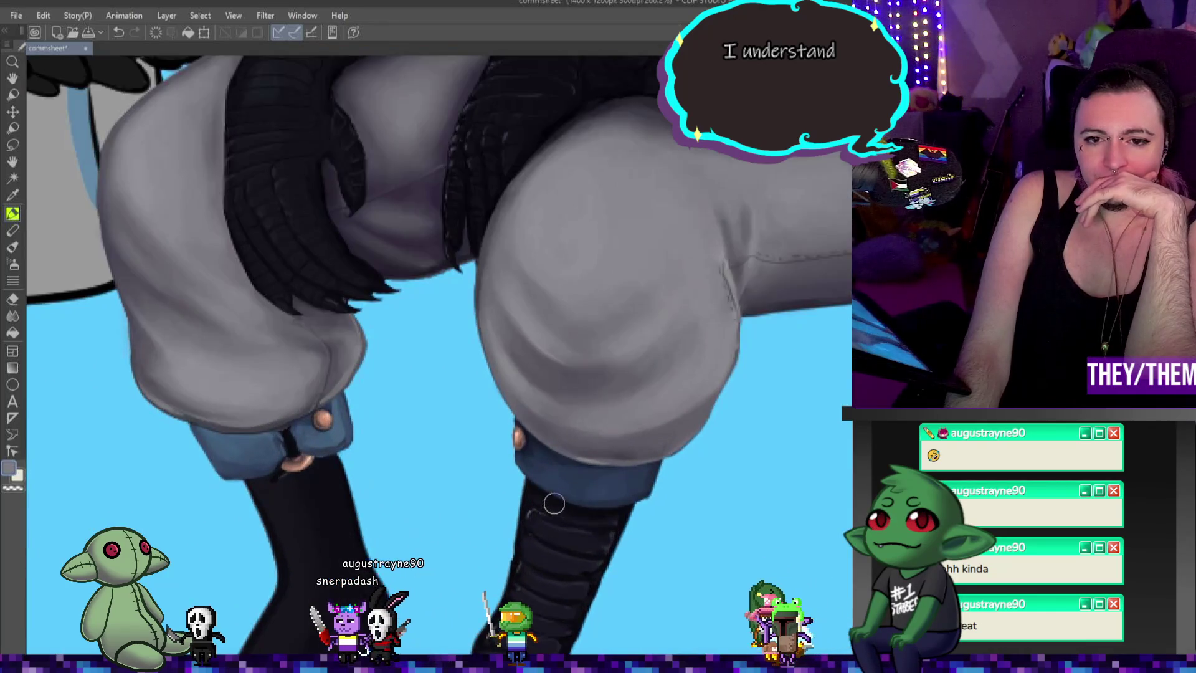
scroll(584, 496, "up", 1)
scroll(589, 499, "up", 1)
scroll(598, 497, "up", 1)
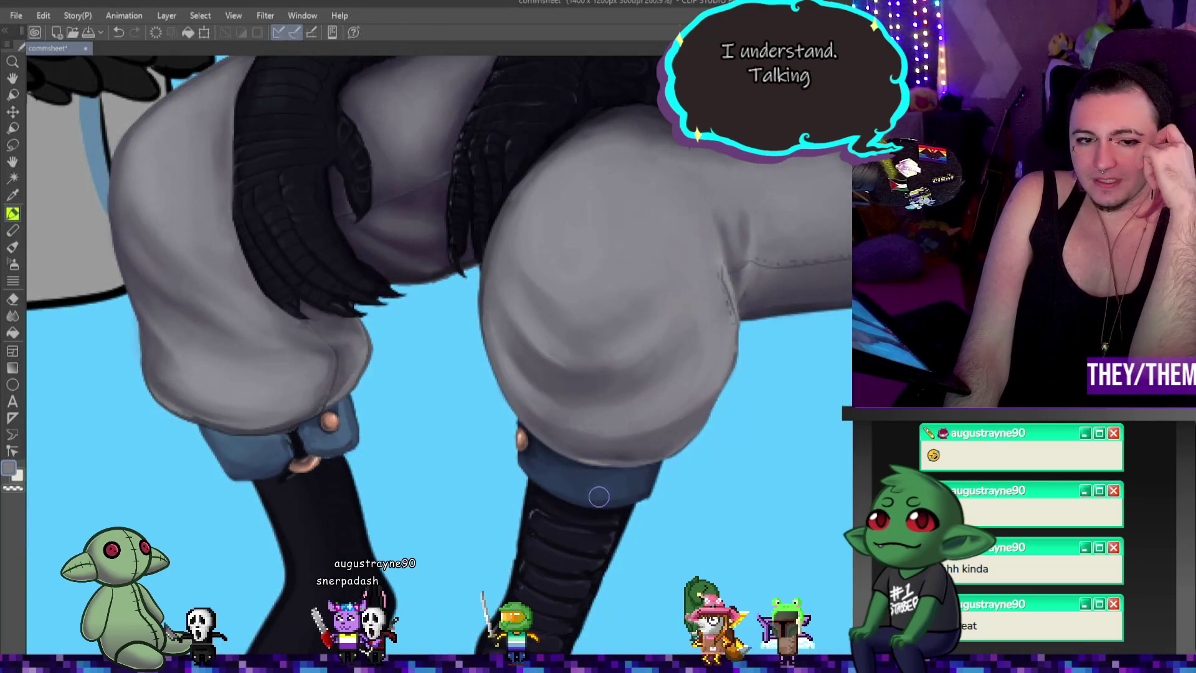
scroll(281, 477, "up", 1)
scroll(243, 472, "up", 1)
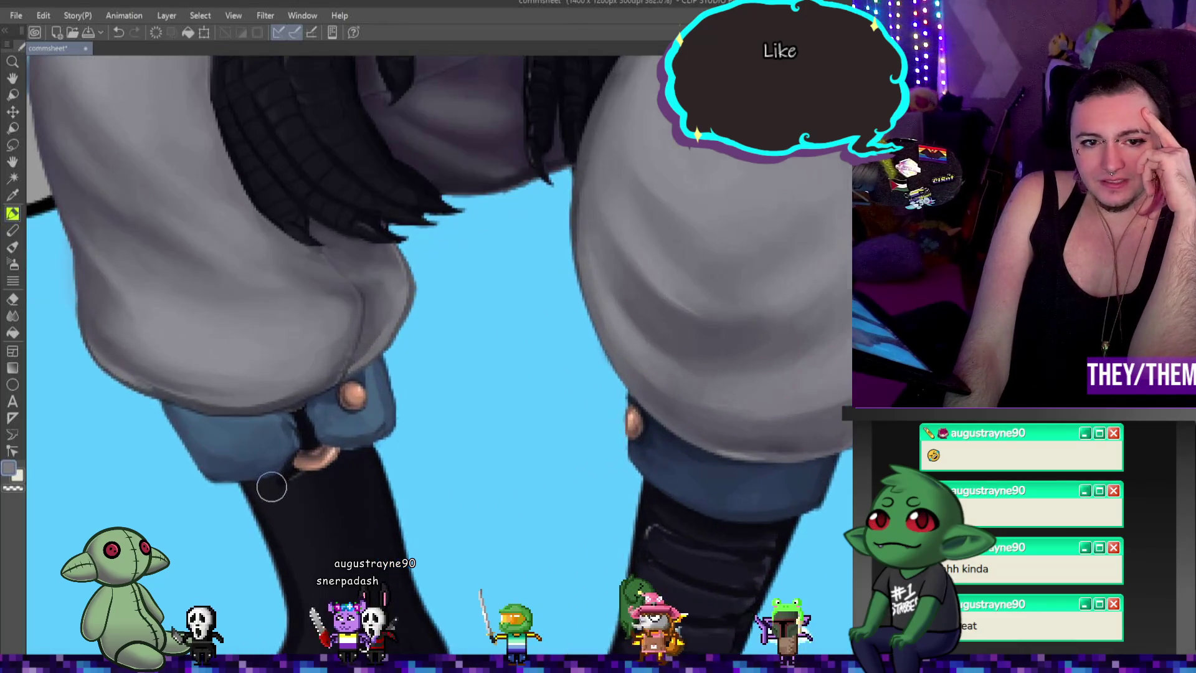
scroll(225, 459, "up", 2)
scroll(345, 478, "up", 1)
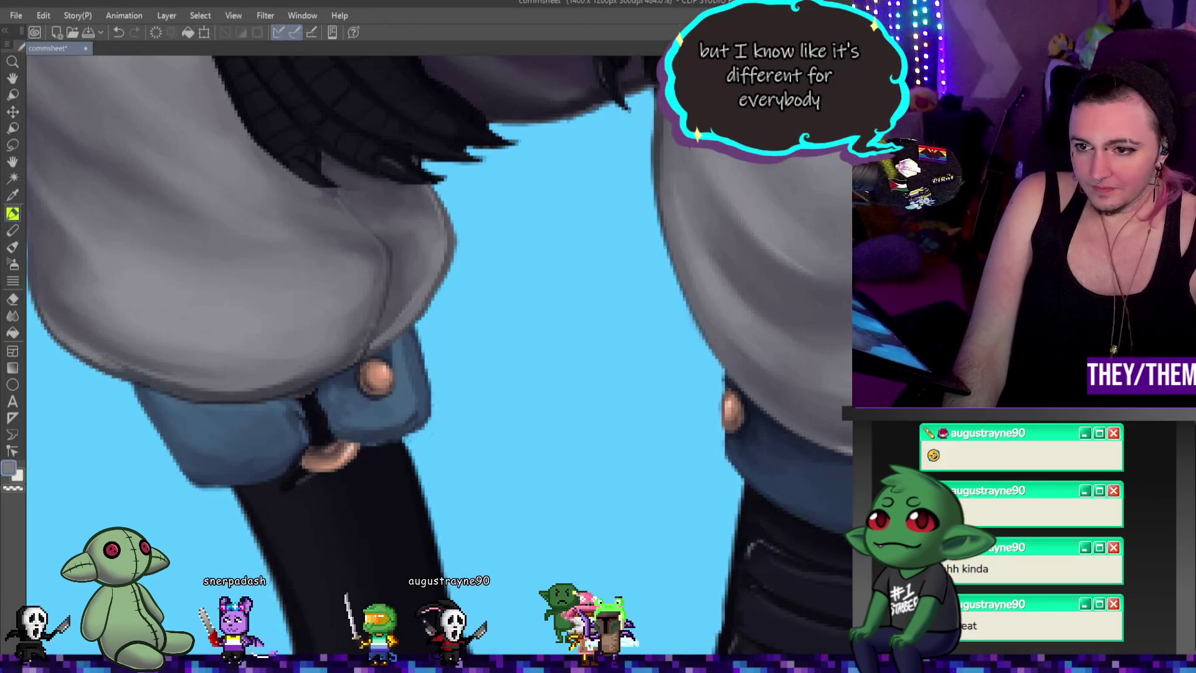
scroll(489, 385, "down", 2)
scroll(440, 355, "down", 3)
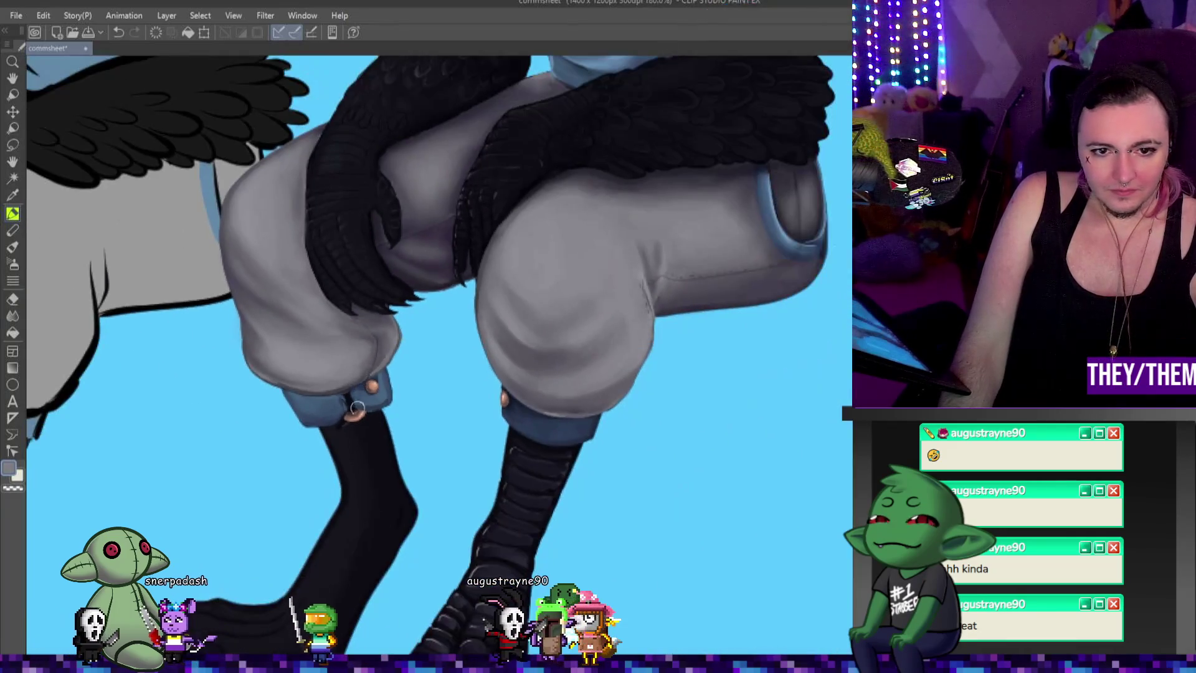
scroll(352, 455, "up", 2)
scroll(352, 457, "up", 2)
scroll(389, 383, "up", 2)
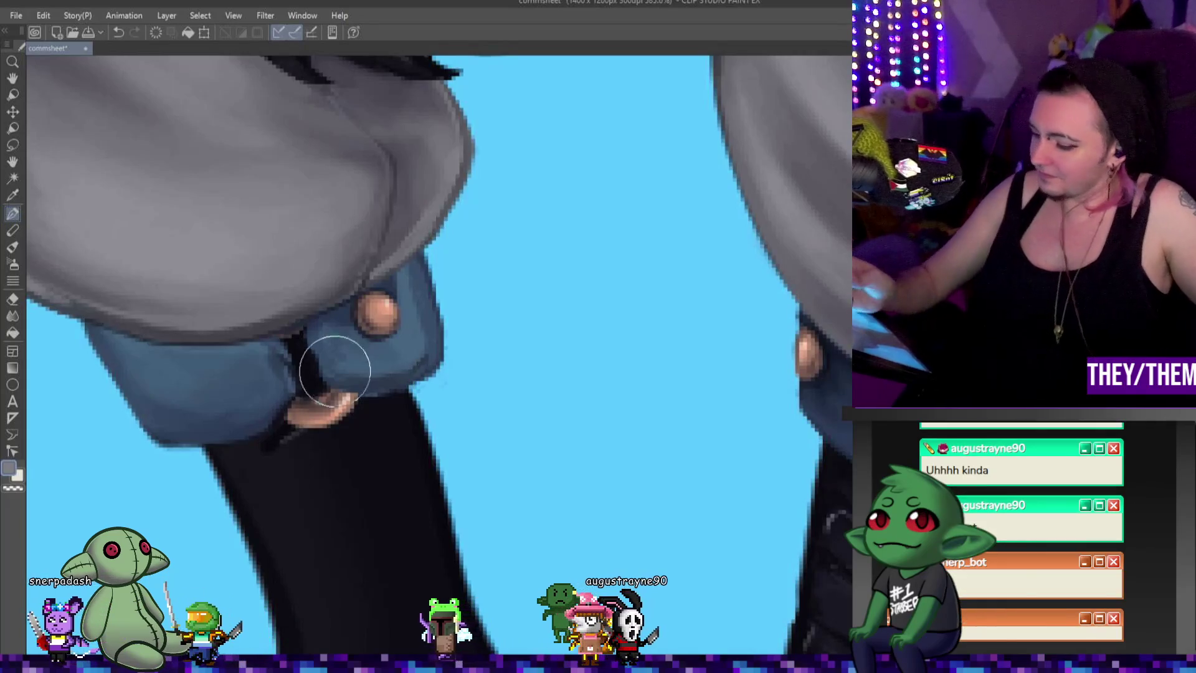
Step: Sample a colour and brush two darker blue shadows onto the folded trouser cuff
left_click(383, 404, "alt")
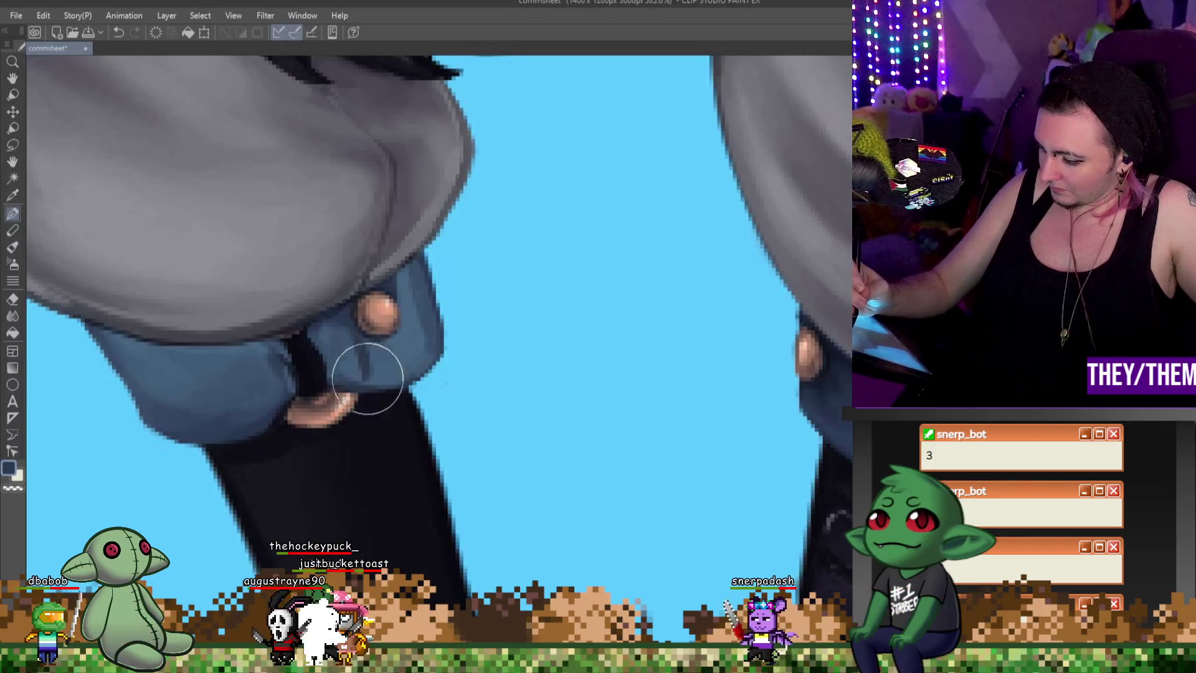
left_click_drag(366, 376, 439, 342)
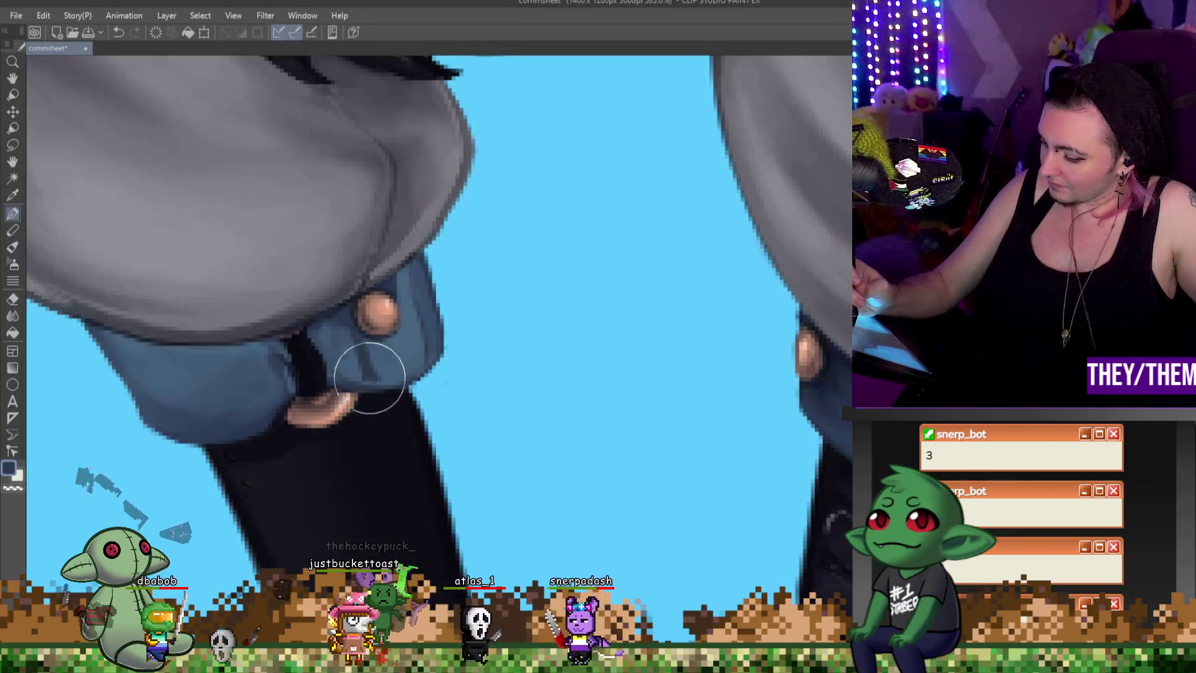
left_click_drag(238, 349, 258, 407)
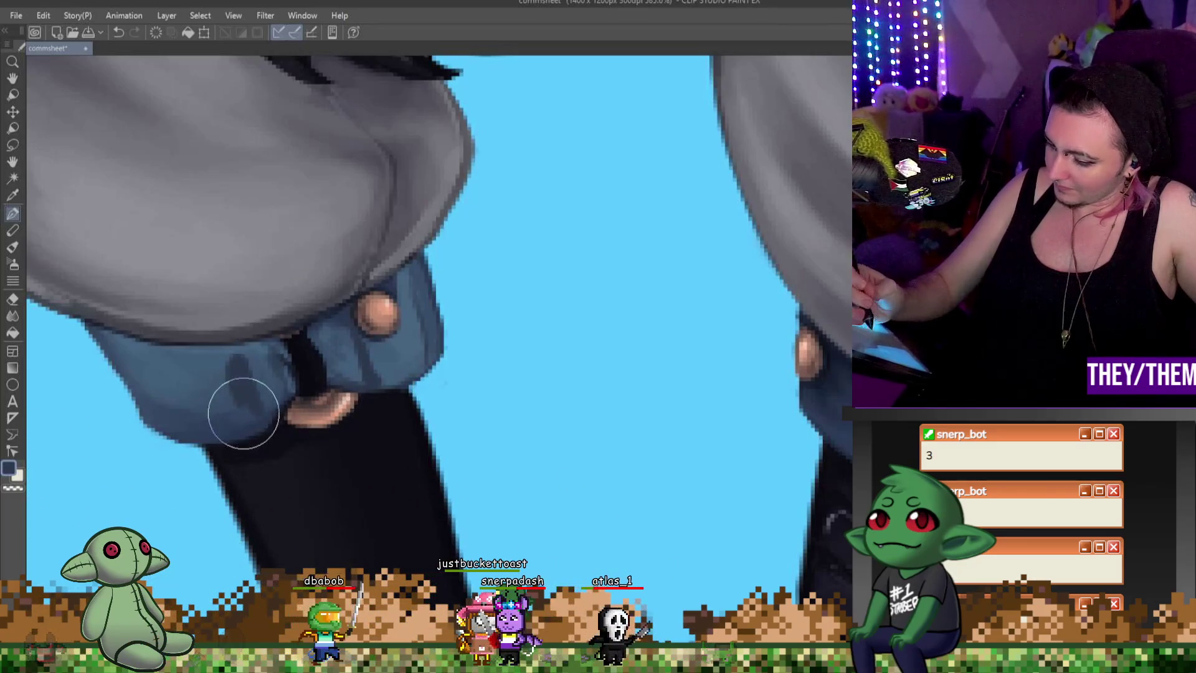
key("j")
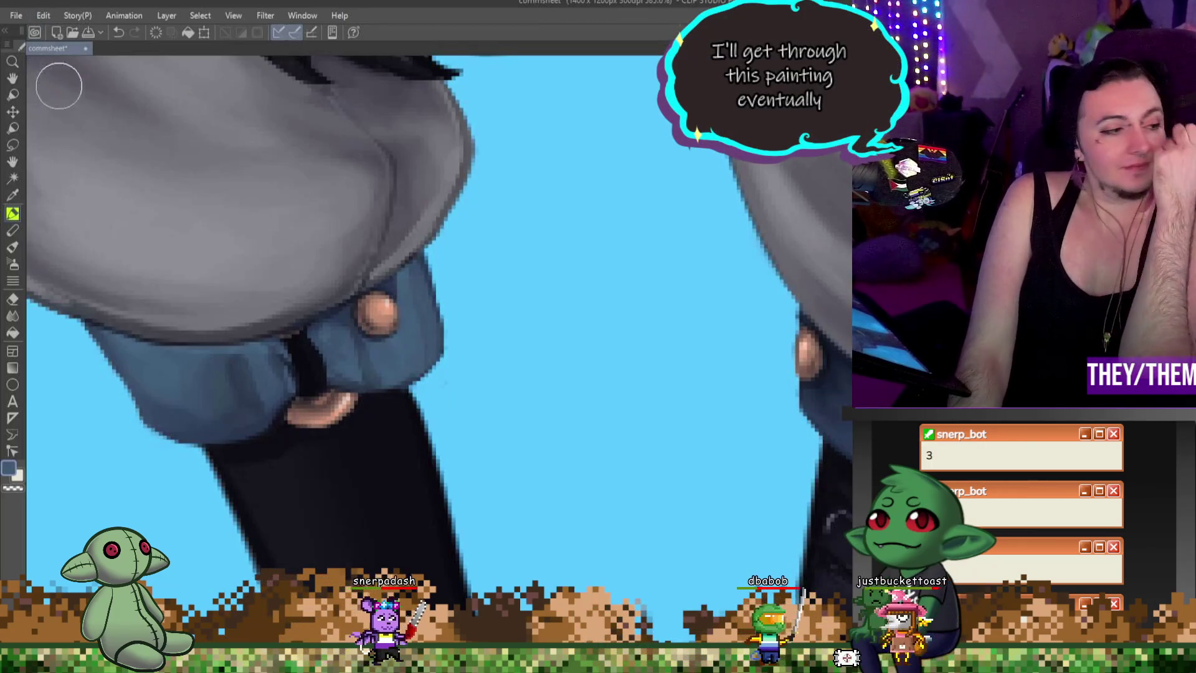
scroll(483, 290, "down", 5)
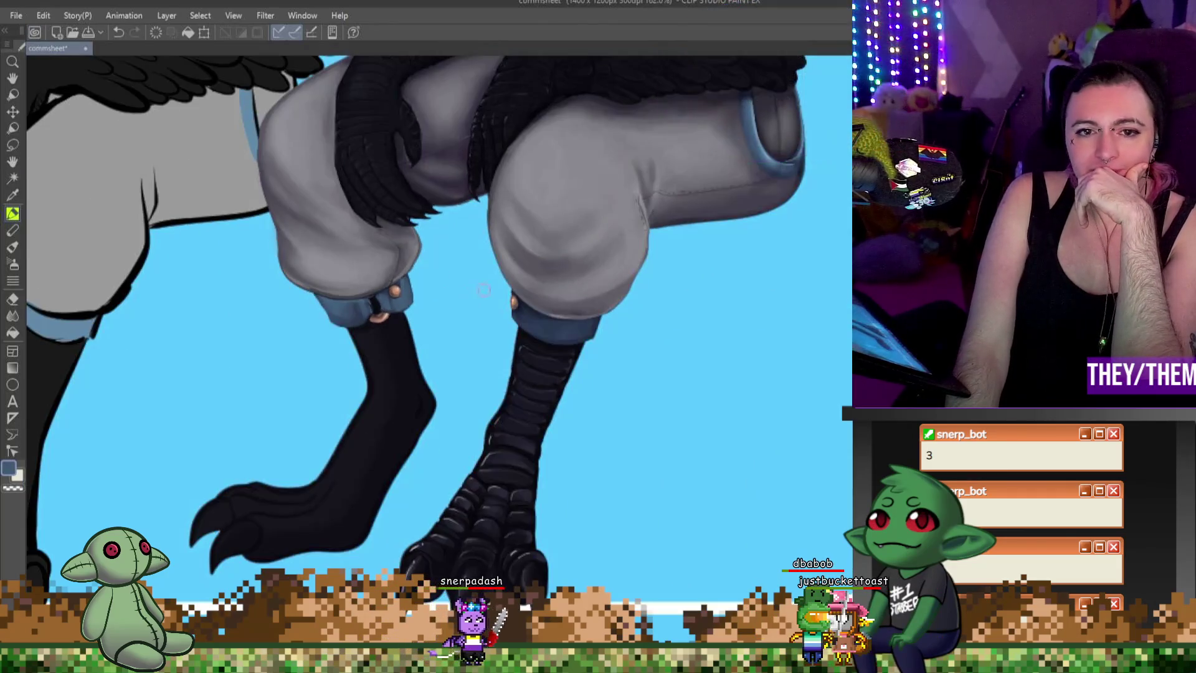
scroll(484, 290, "up", 1)
scroll(483, 289, "up", 1)
scroll(447, 273, "down", 3)
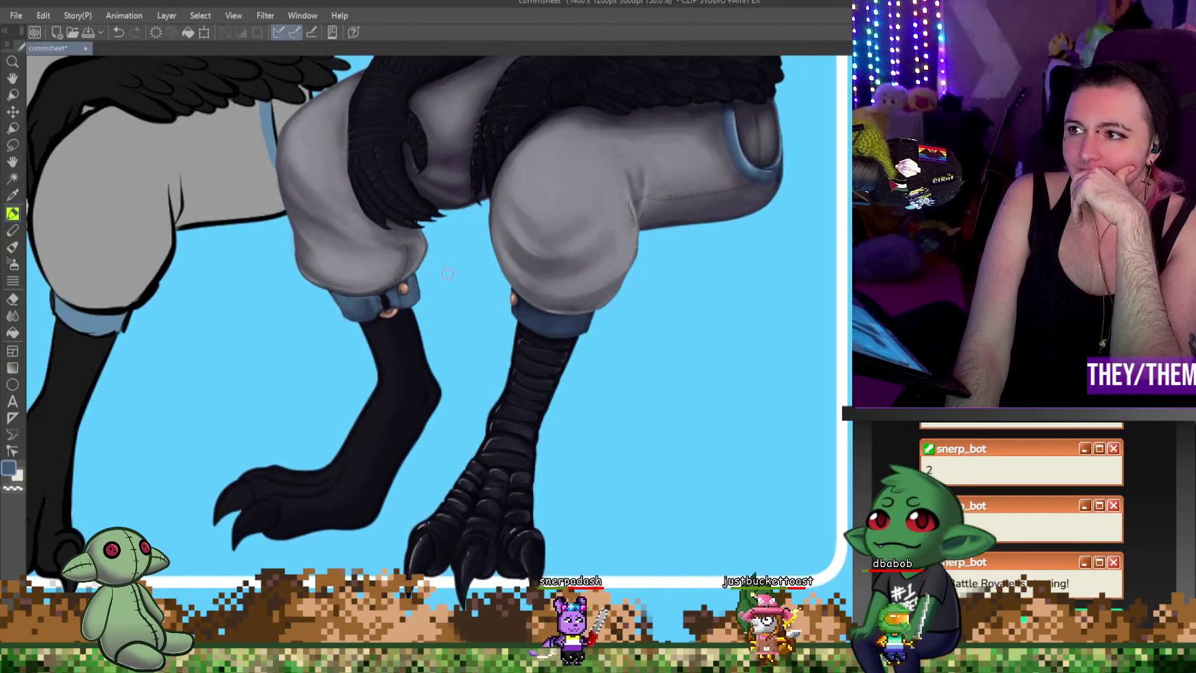
scroll(448, 273, "up", 1)
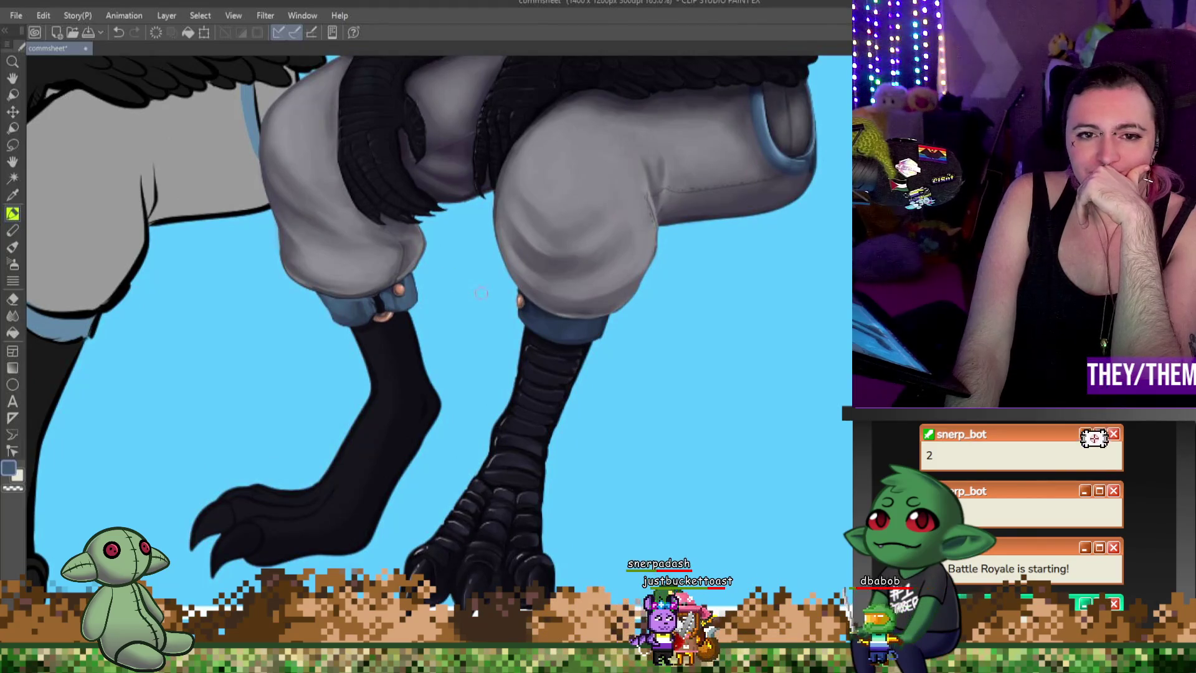
scroll(482, 293, "down", 2)
scroll(482, 293, "down", 3)
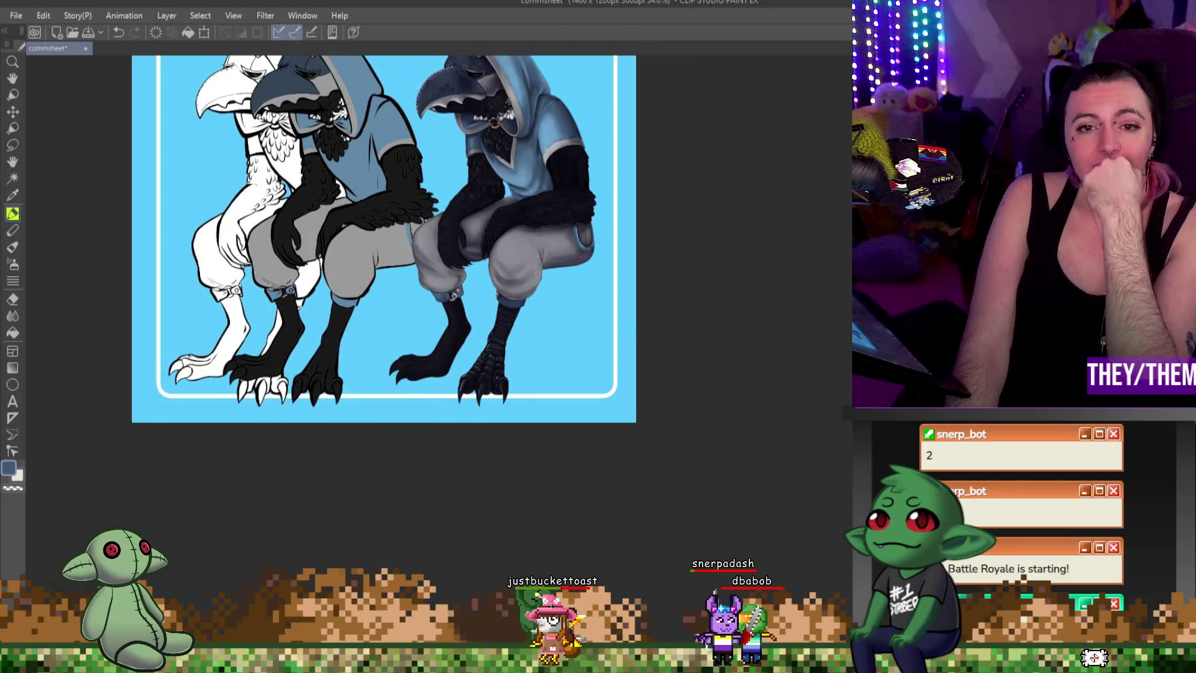
scroll(465, 249, "down", 1)
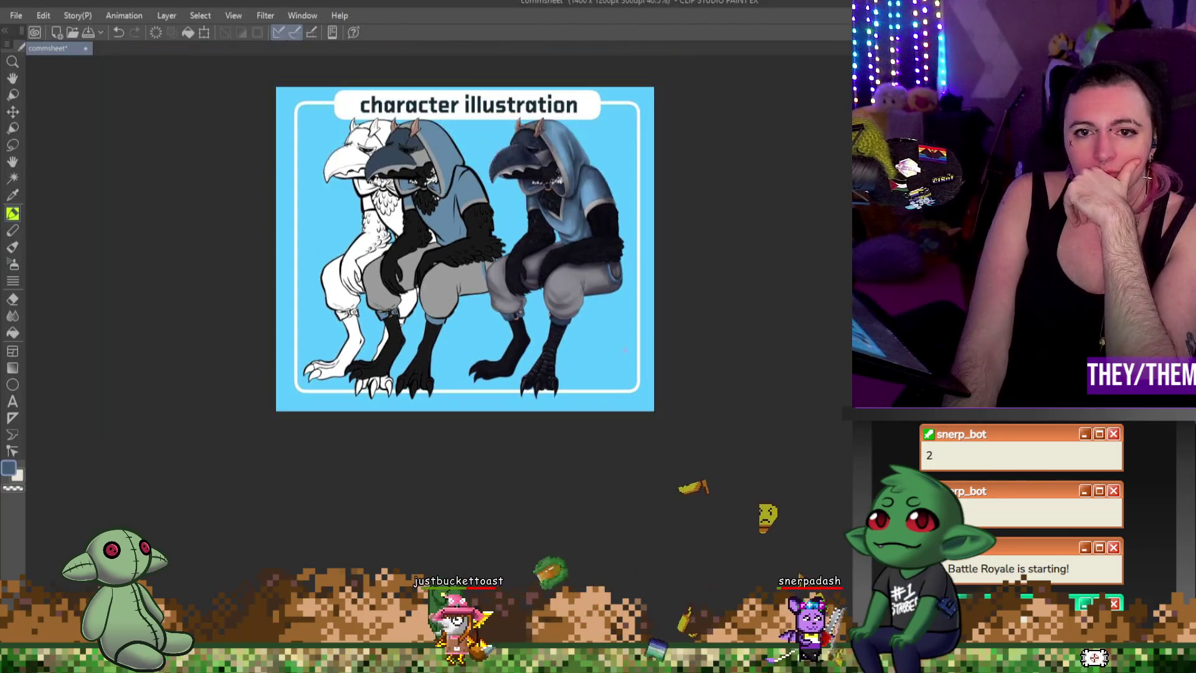
scroll(651, 346, "up", 1)
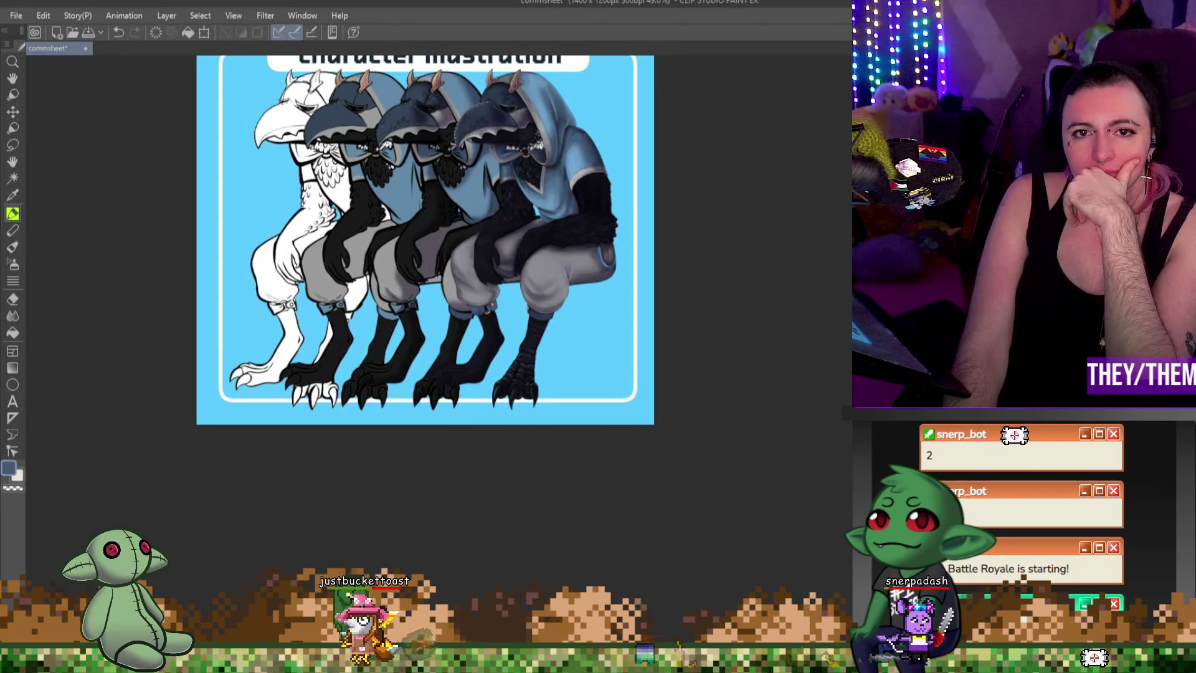
scroll(518, 330, "up", 1)
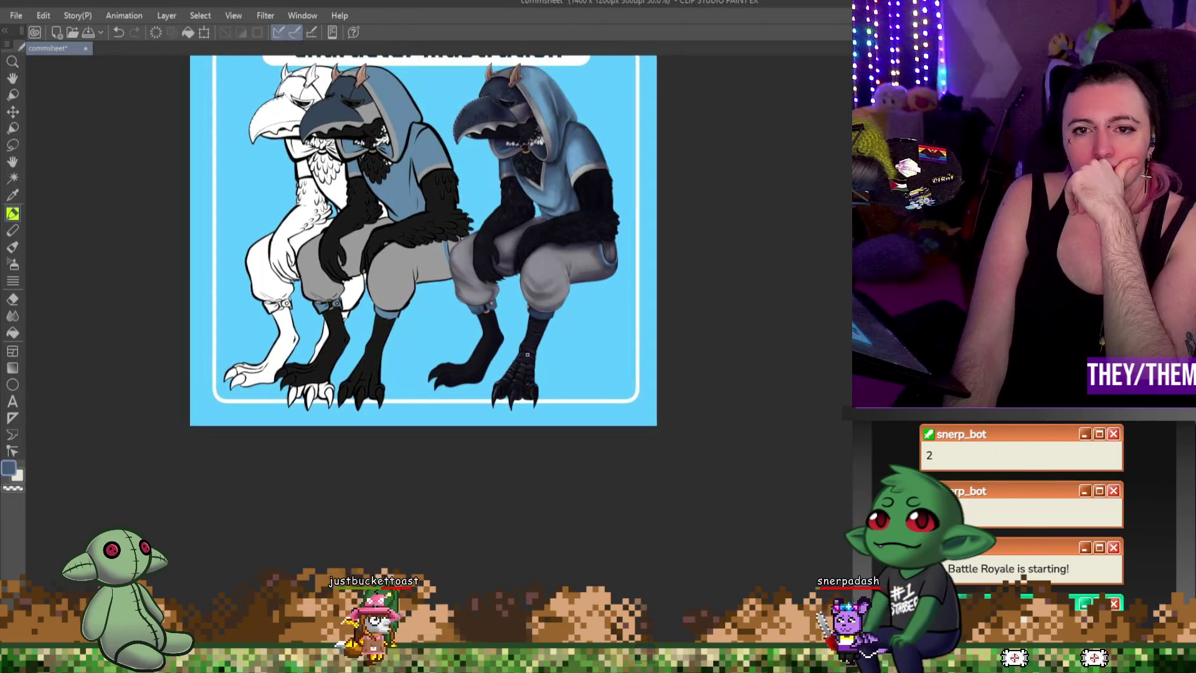
scroll(518, 330, "up", 1)
scroll(518, 331, "up", 1)
scroll(519, 331, "up", 1)
scroll(467, 326, "up", 2)
scroll(467, 327, "up", 1)
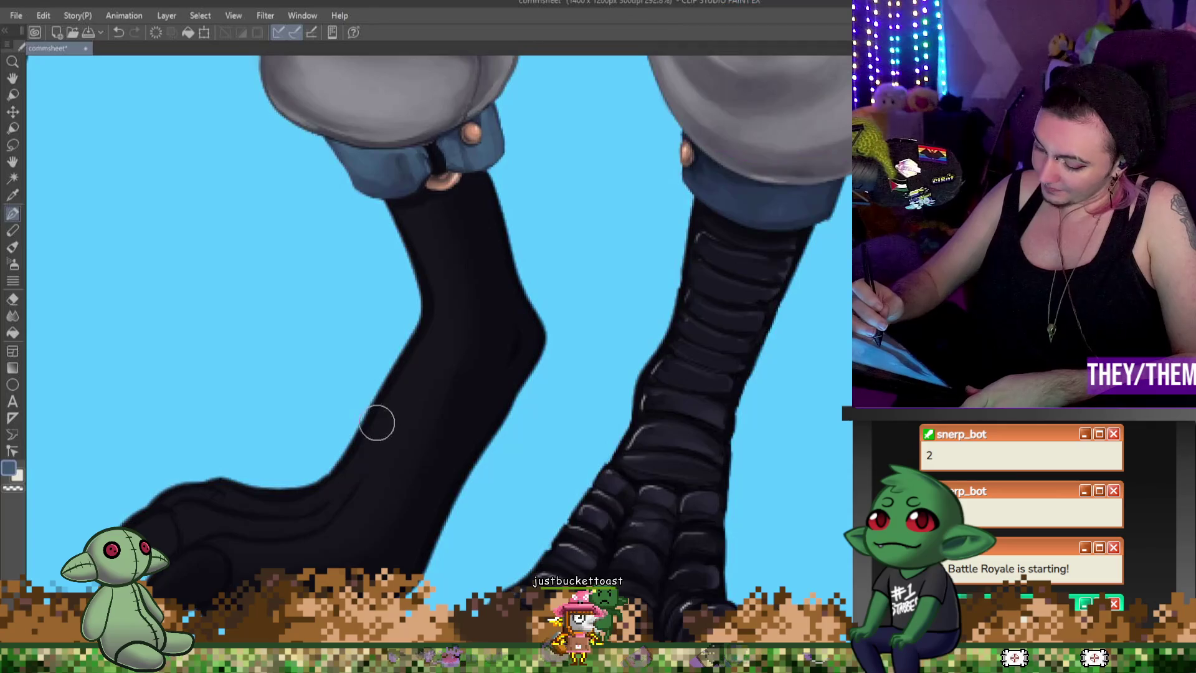
Step: Undo the stray stroke, paint scale bands down the left black leg, and highlight the right leg
key("ctrl+z")
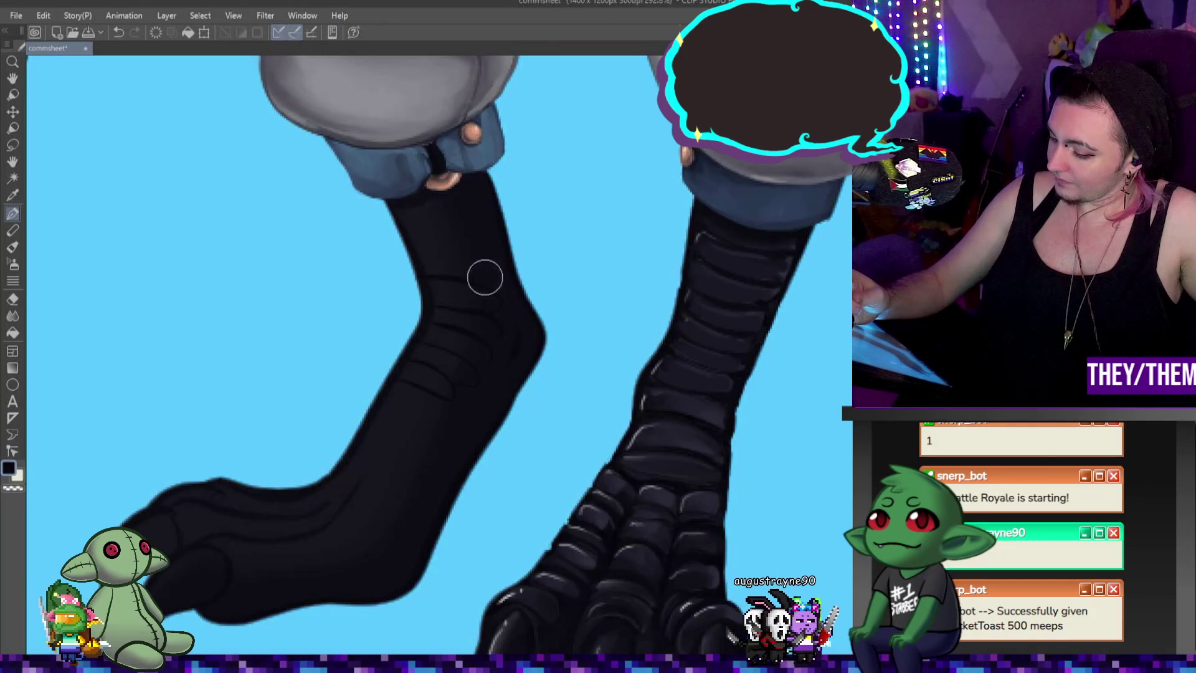
left_click_drag(414, 254, 485, 271)
left_click_drag(435, 240, 404, 246)
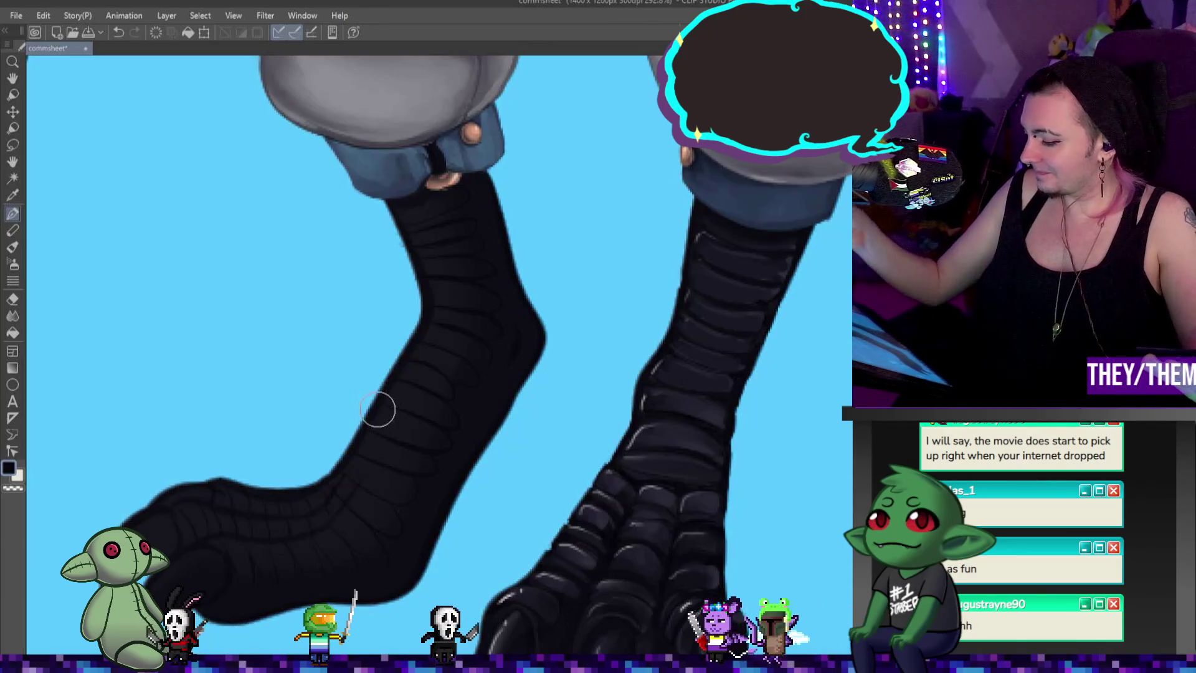
left_click_drag(653, 428, 630, 447)
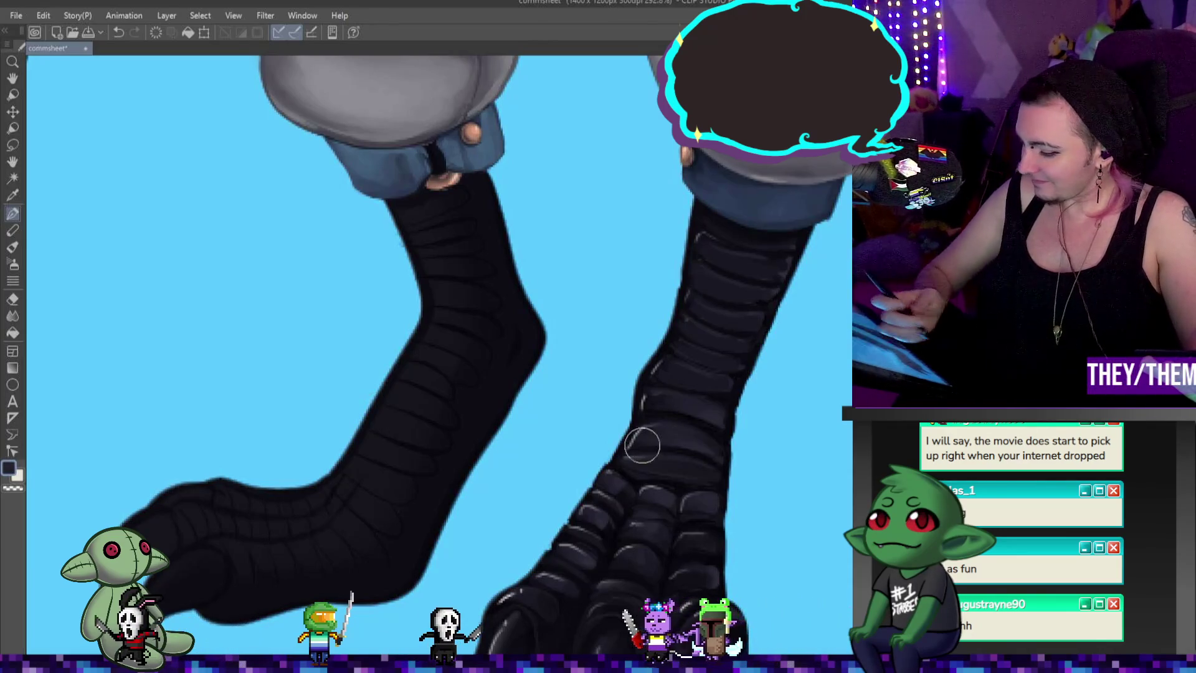
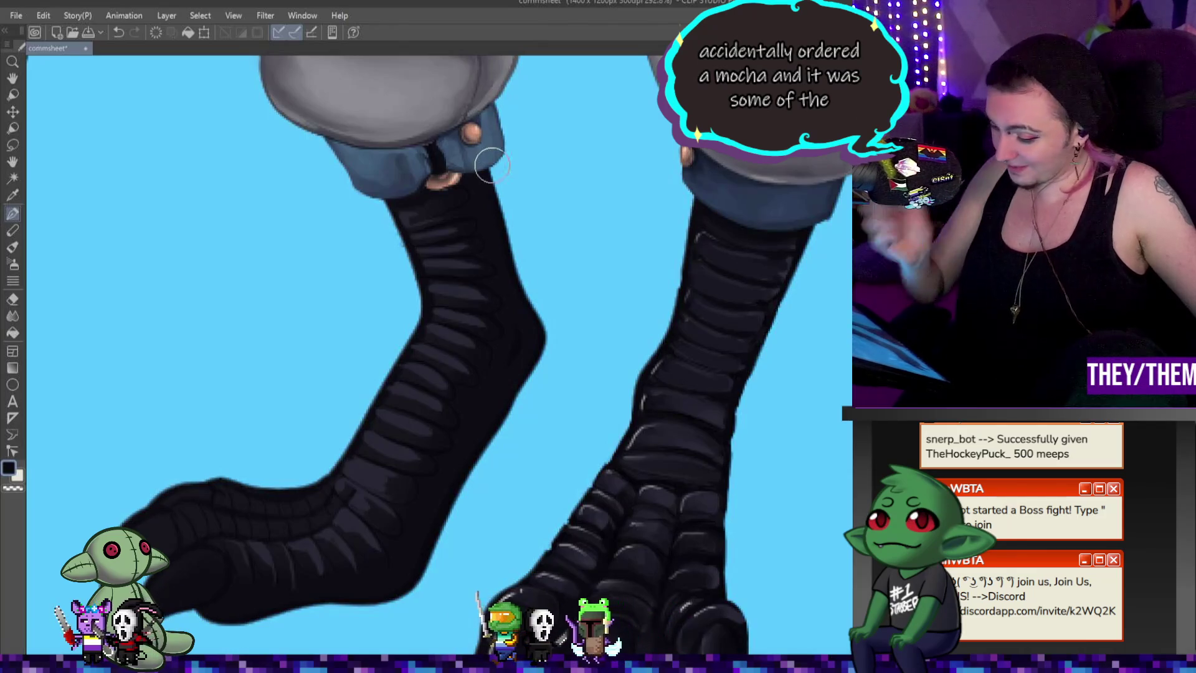
Step: Sample skin, black, a lighter tone and the navy cuff colour to paint the leg beads and cuffs
left_click(444, 180, "alt")
left_click(443, 201, "alt")
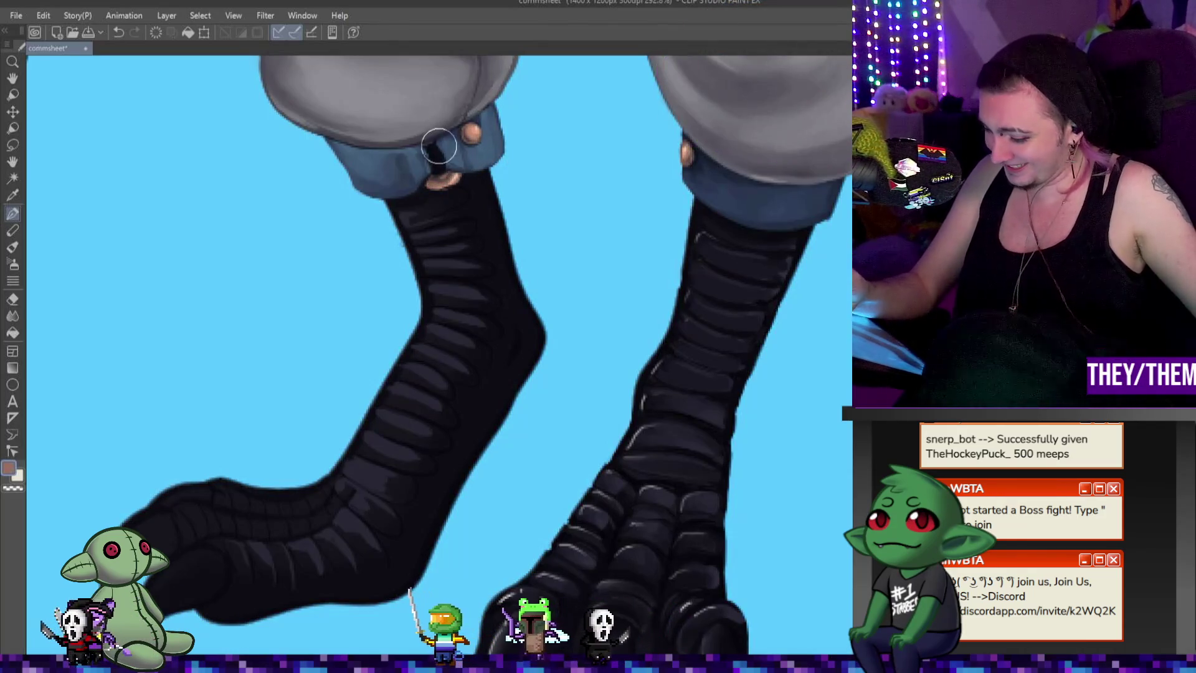
left_click(433, 178, "alt")
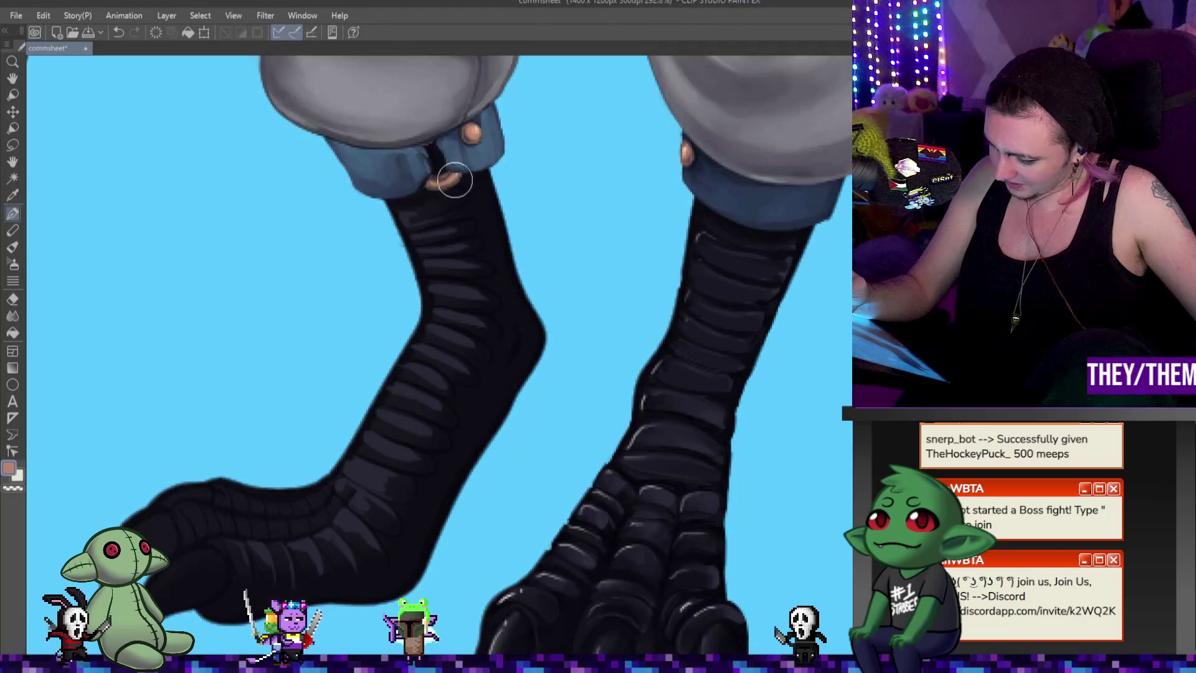
left_click(455, 175, "alt")
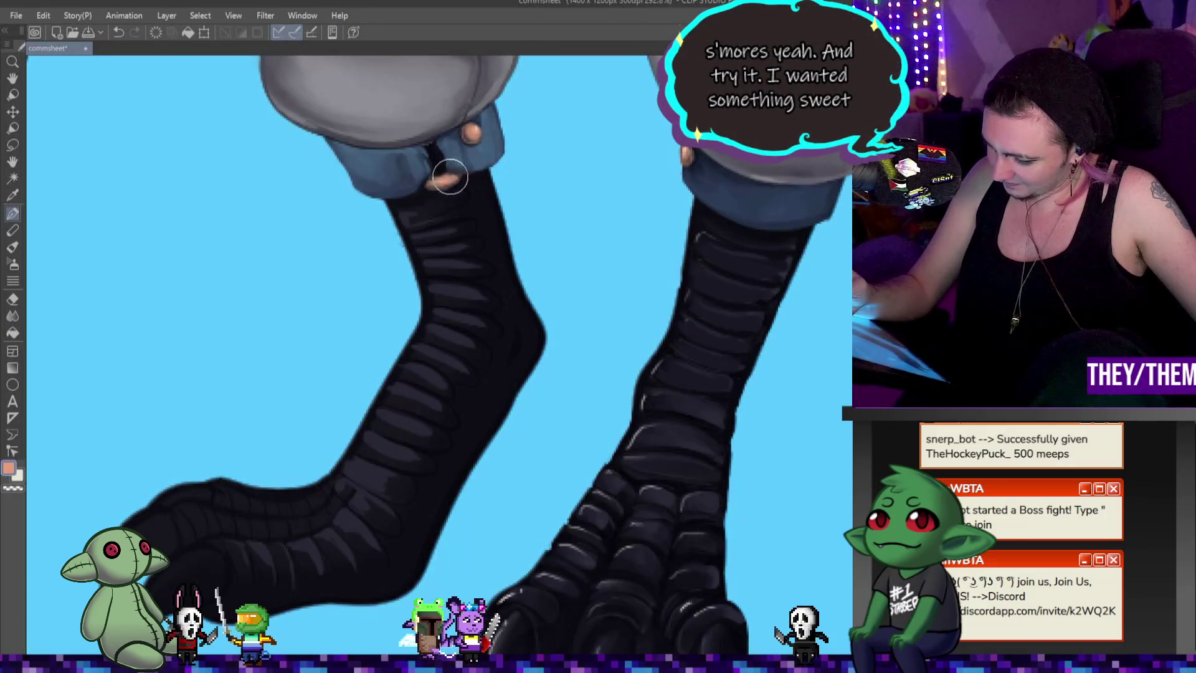
Step: Settle on white as the painting colour and switch to the Blend tool to soften the leg shading
key("x")
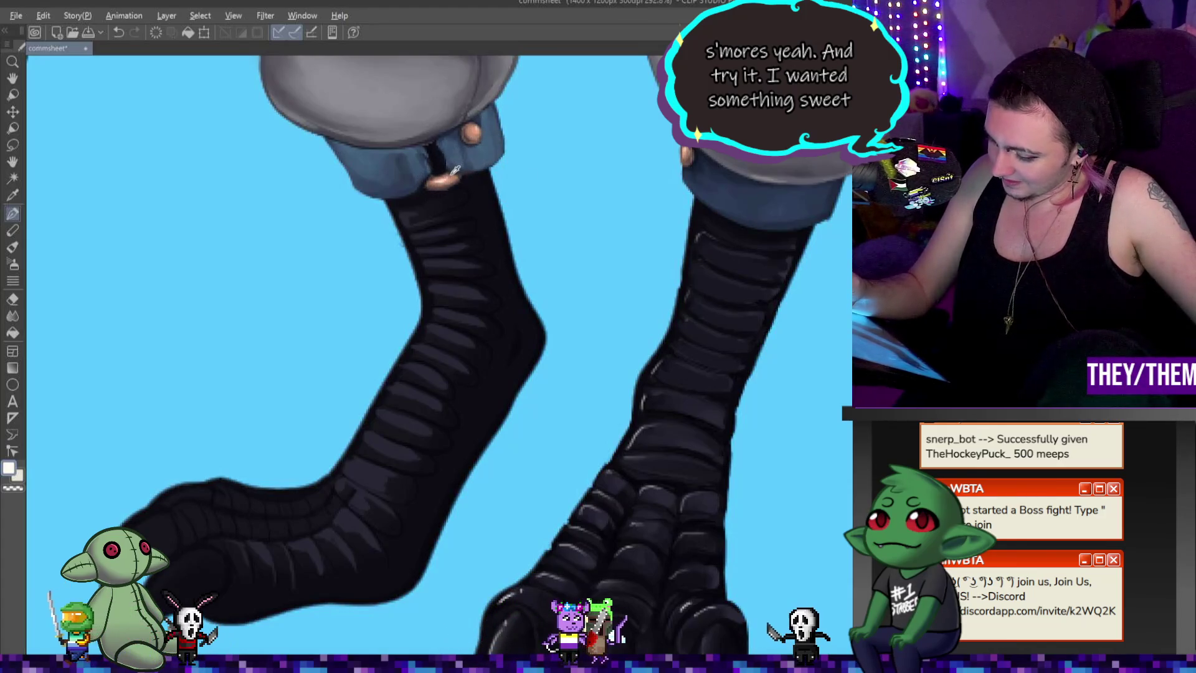
key("x")
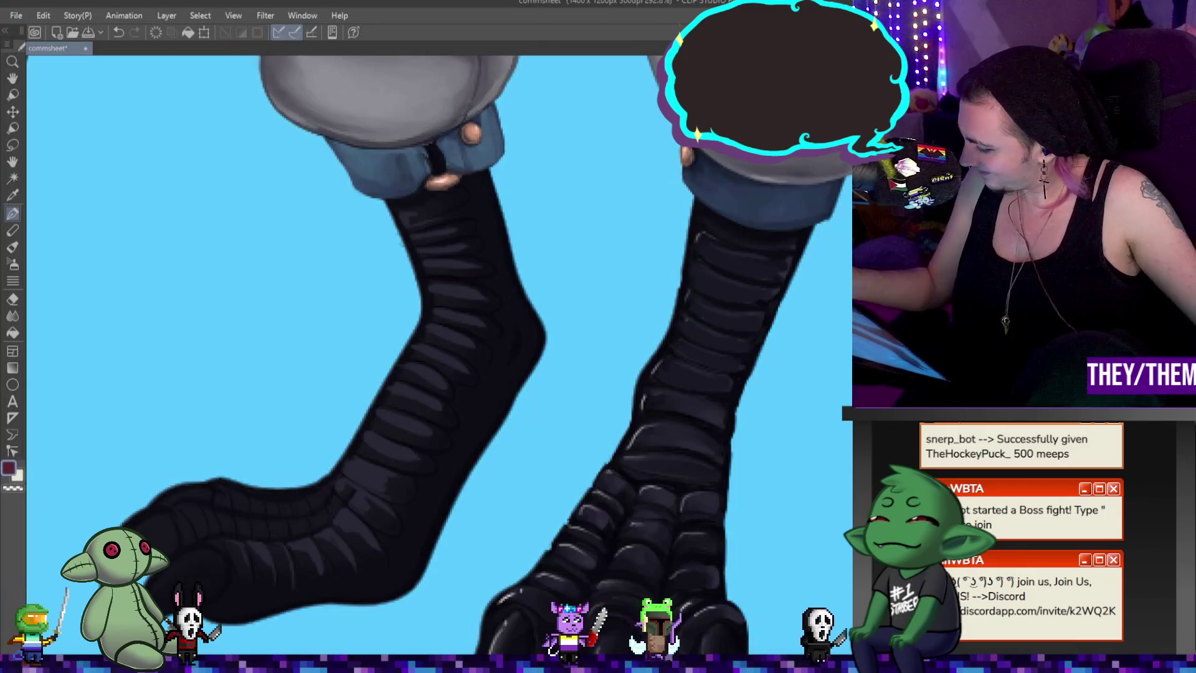
key("x")
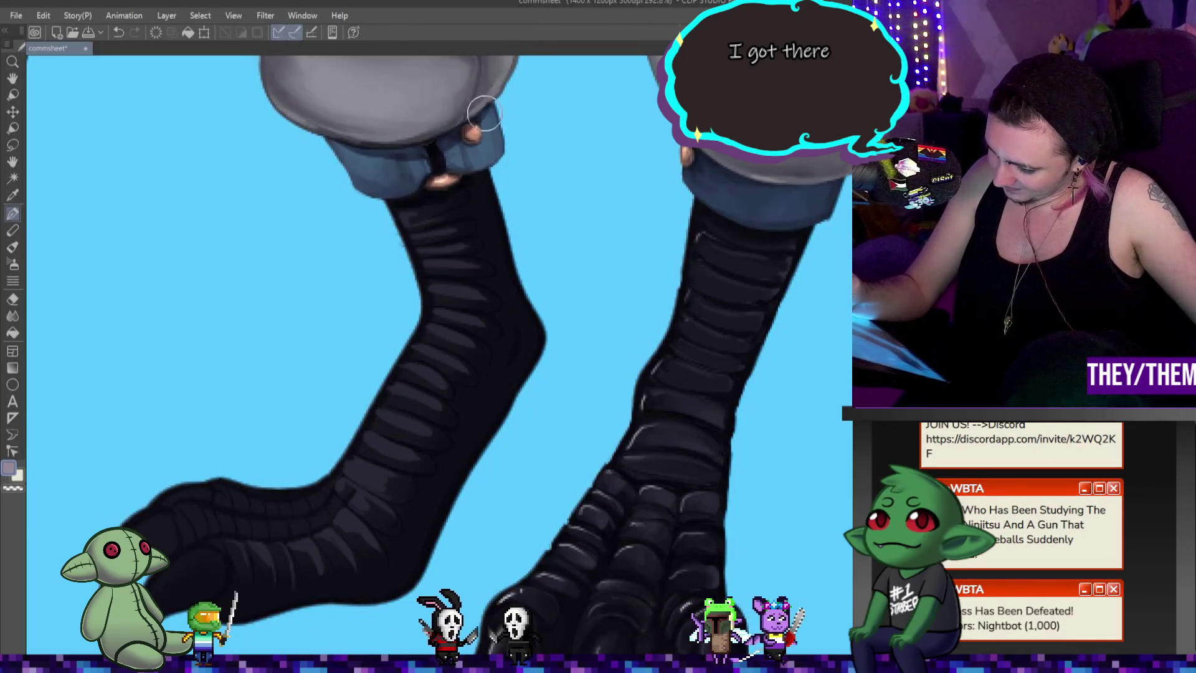
key("j")
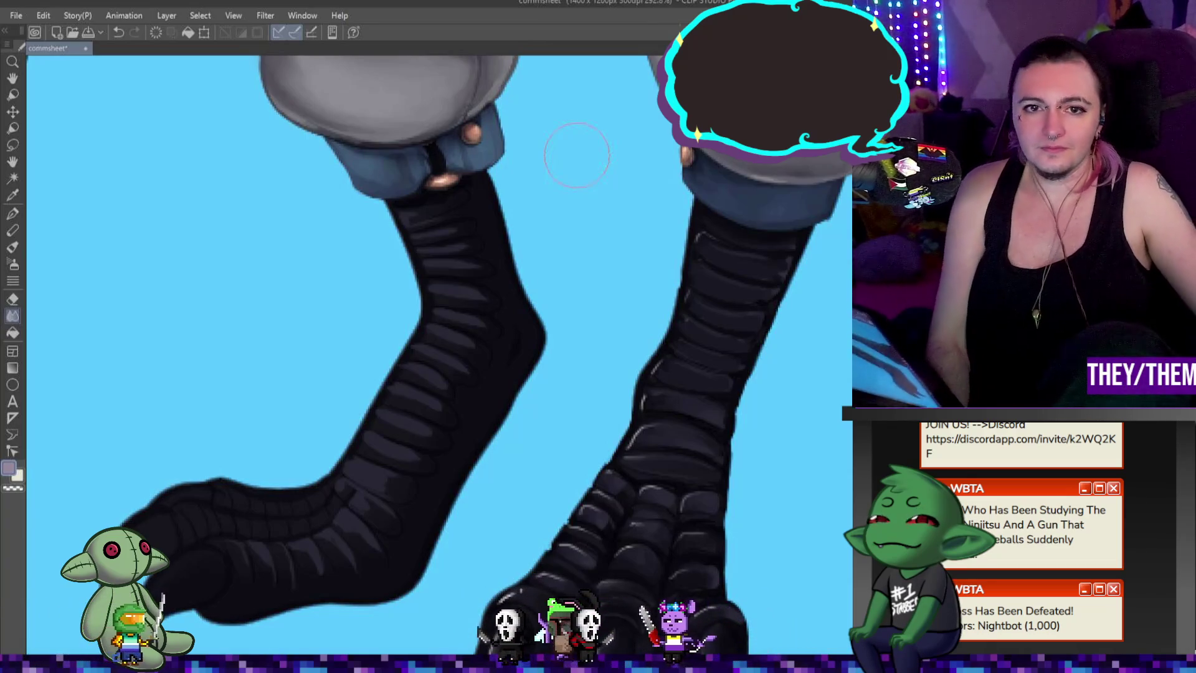
scroll(617, 350, "down", 5)
scroll(642, 370, "up", 2)
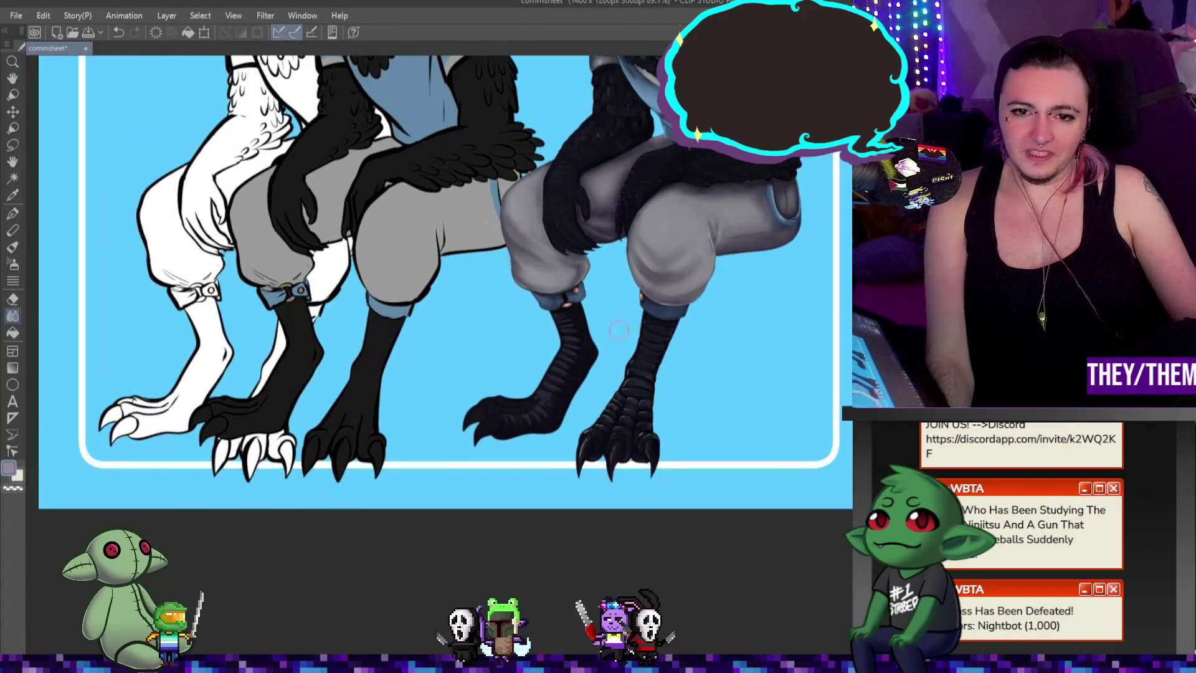
scroll(642, 356, "up", 2)
scroll(643, 336, "up", 1)
scroll(644, 322, "up", 1)
scroll(642, 321, "down", 1)
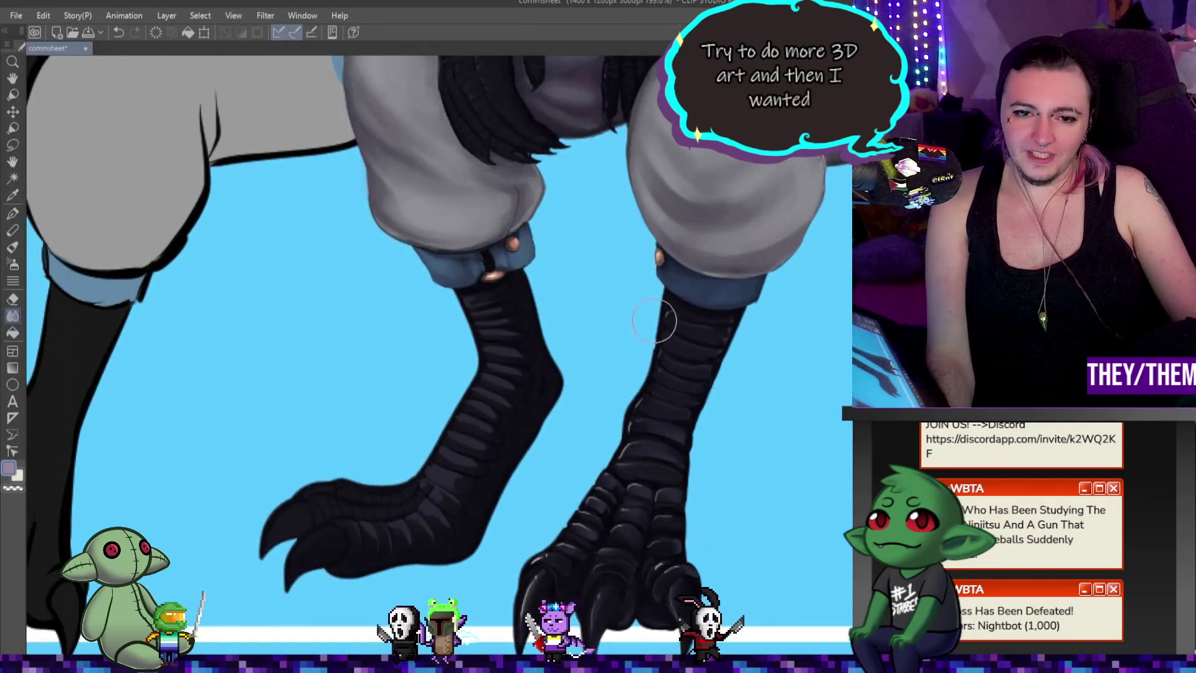
scroll(645, 323, "down", 2)
scroll(654, 328, "down", 2)
scroll(687, 331, "down", 1)
scroll(687, 331, "up", 3)
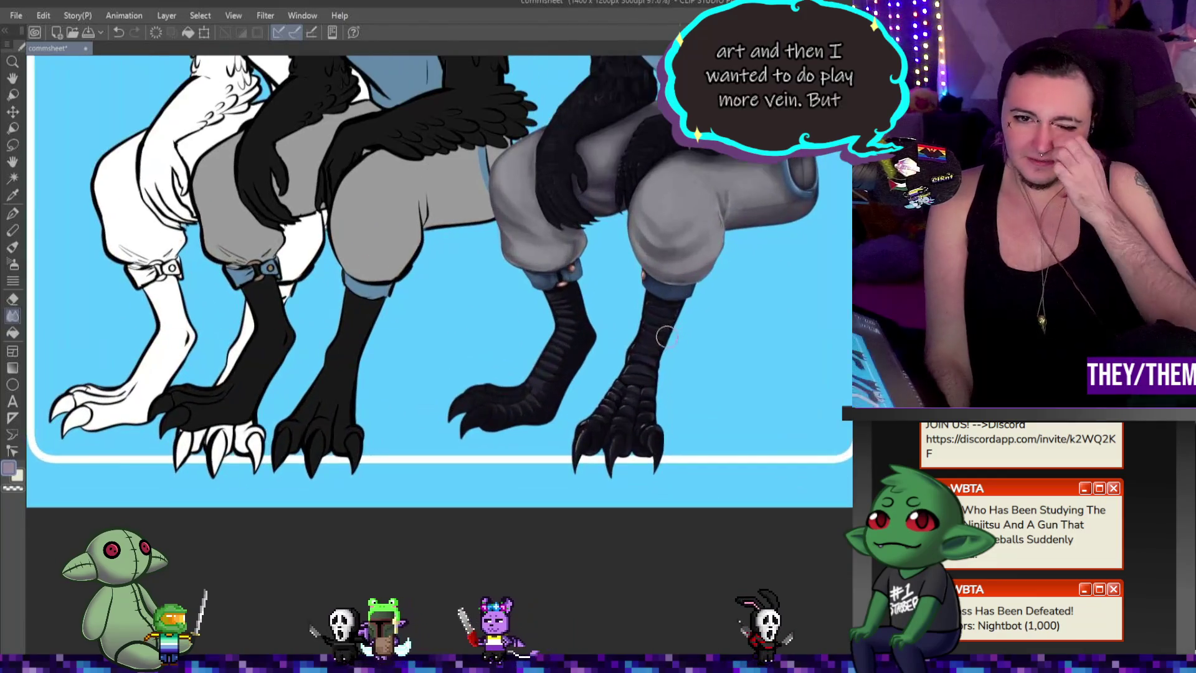
scroll(654, 329, "up", 1)
scroll(655, 325, "down", 1)
scroll(655, 325, "down", 1)
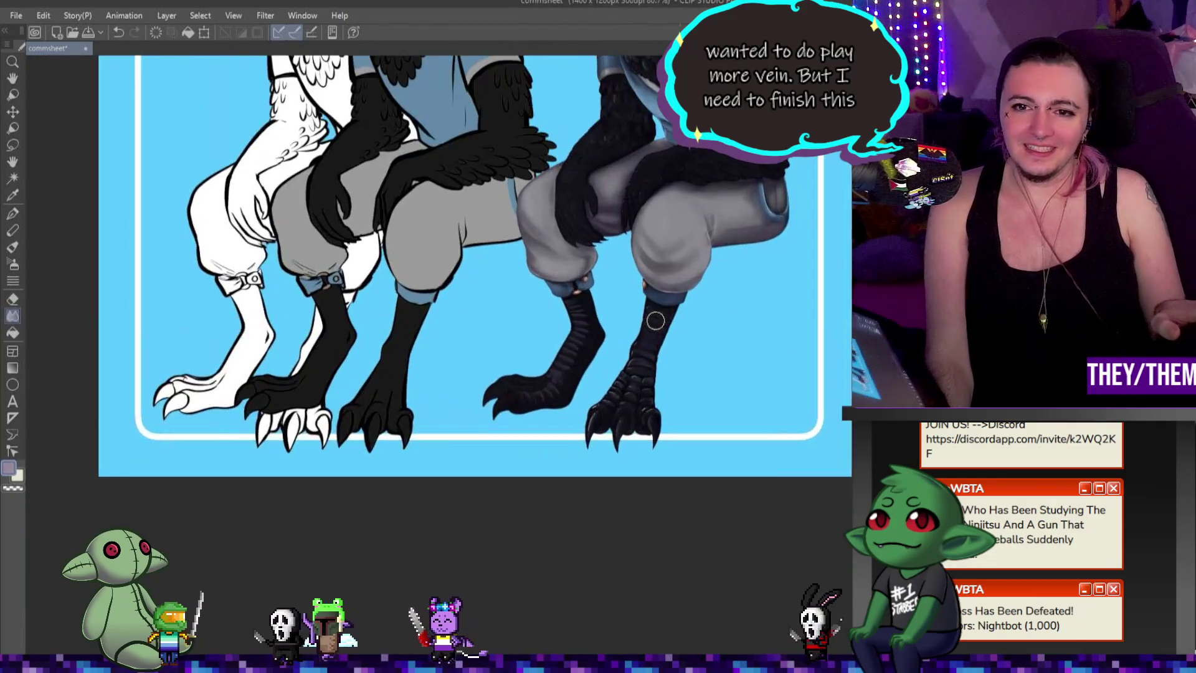
scroll(654, 322, "up", 1)
scroll(655, 318, "up", 1)
scroll(654, 314, "up", 1)
scroll(654, 314, "down", 2)
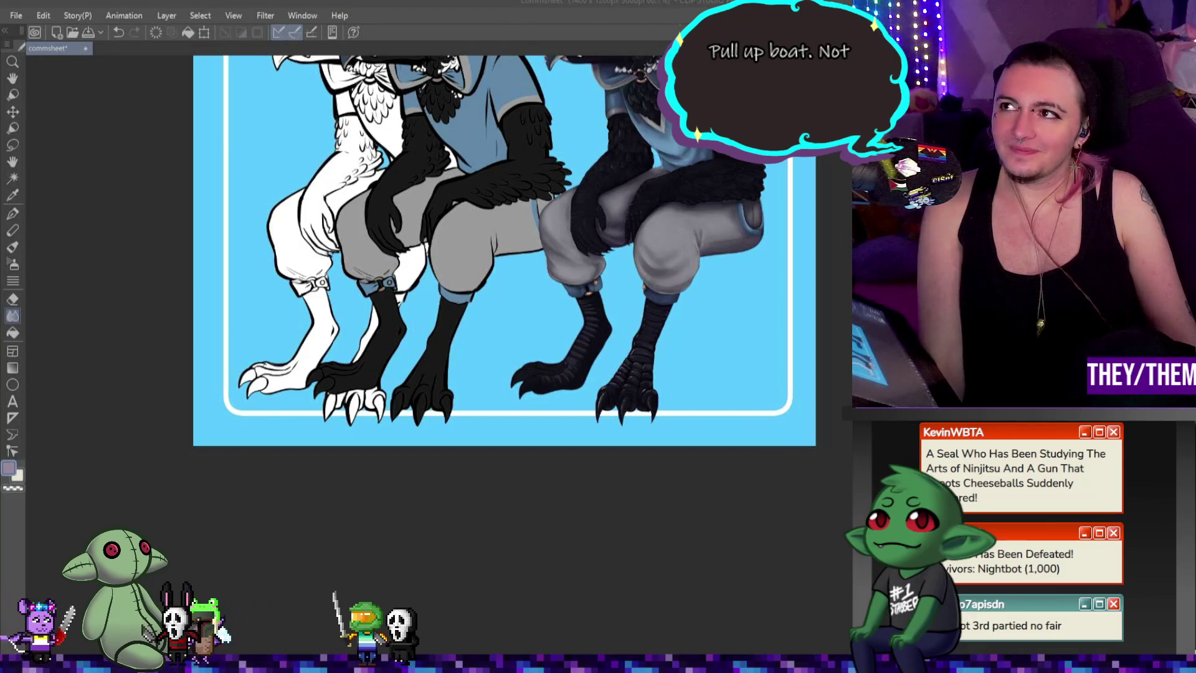
scroll(732, 274, "down", 2)
scroll(721, 296, "down", 2)
scroll(722, 295, "up", 2)
scroll(696, 317, "up", 3)
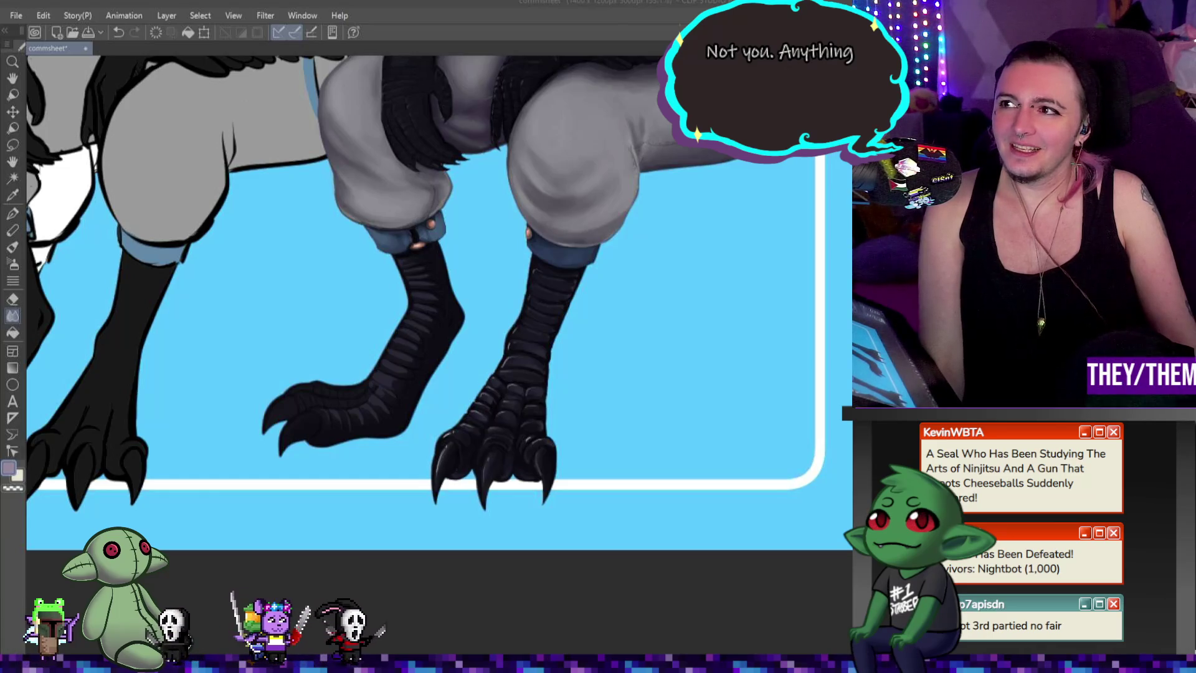
scroll(341, 375, "up", 2)
scroll(340, 376, "up", 3)
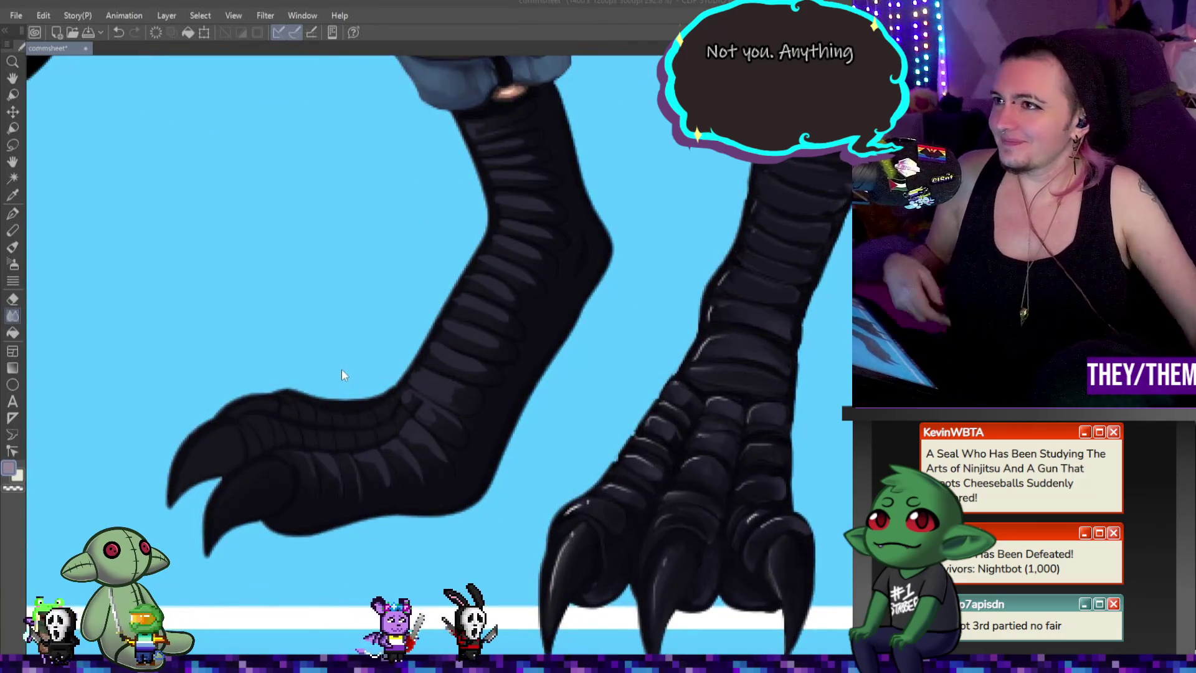
Step: With the pen, stroke a pale purple highlight down the left leg's right edge and scales
key("p")
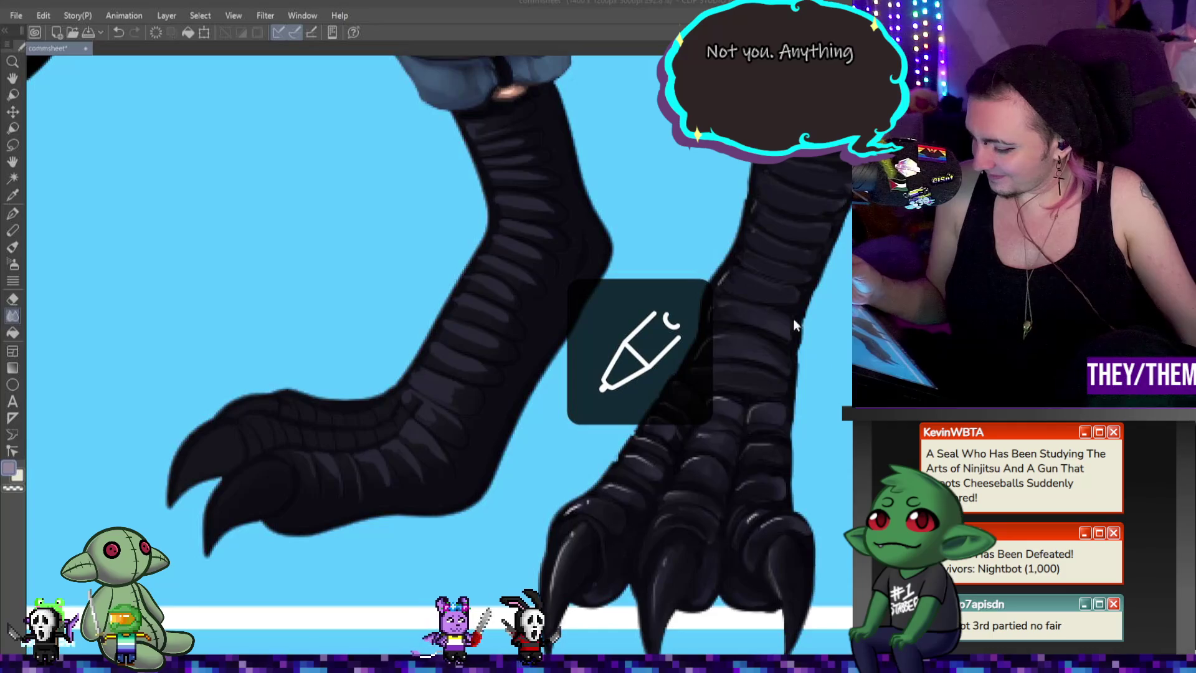
key("p")
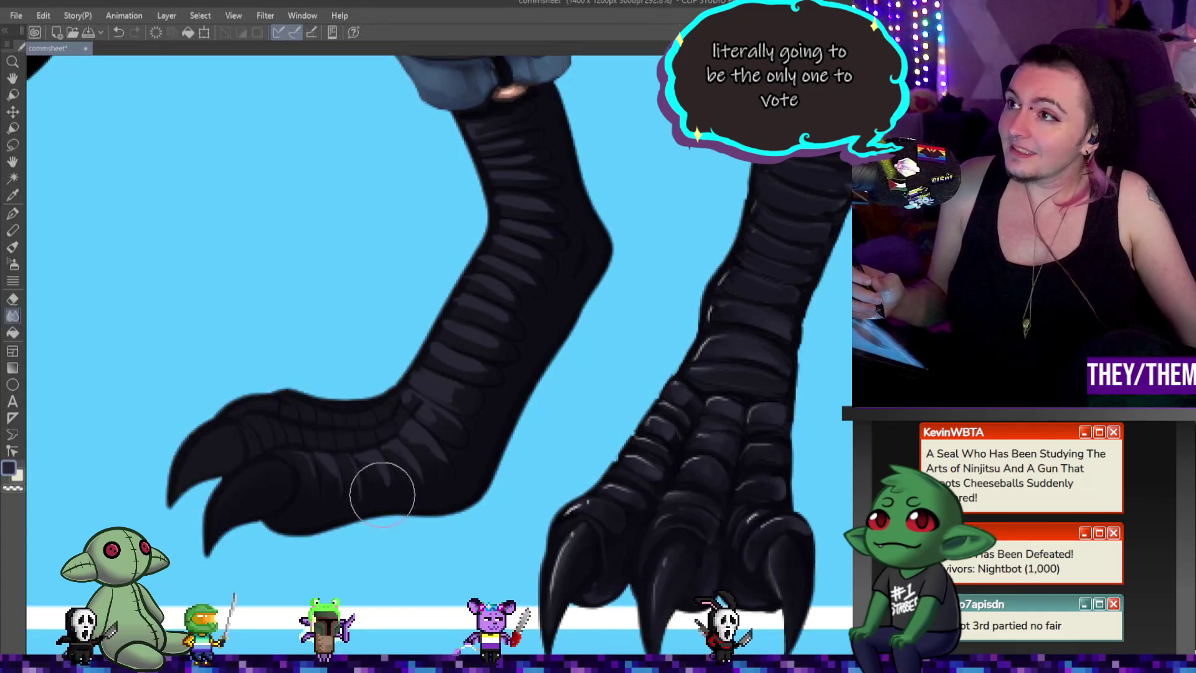
key("p")
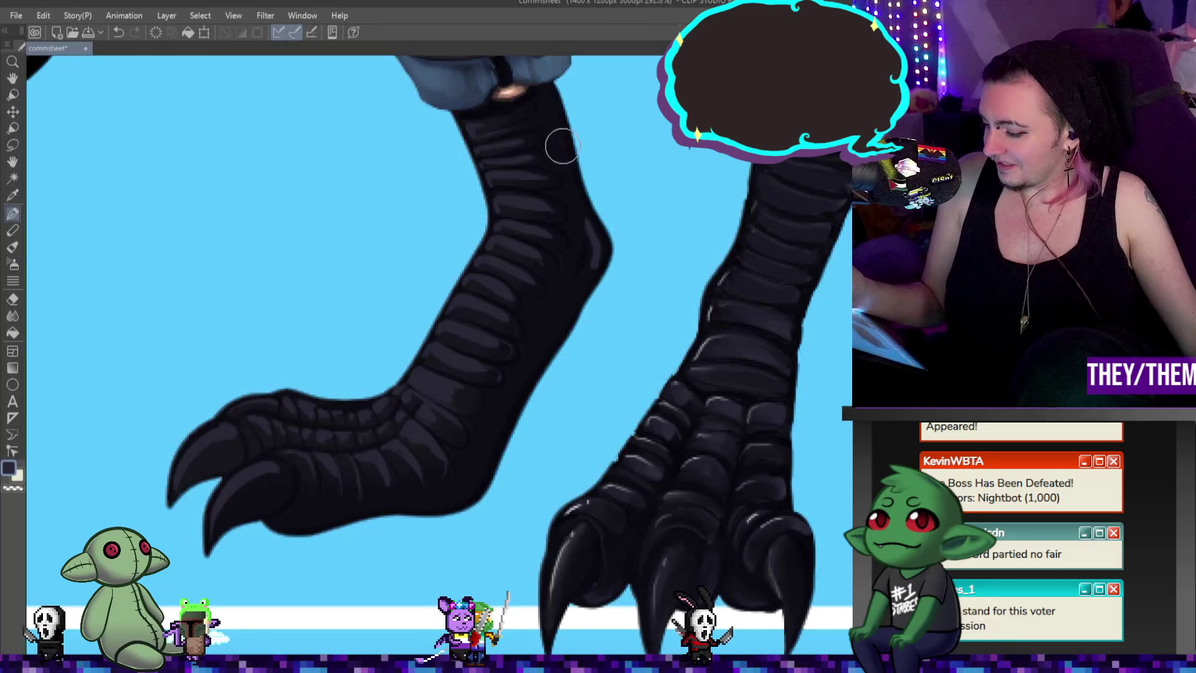
left_click_drag(586, 253, 566, 313)
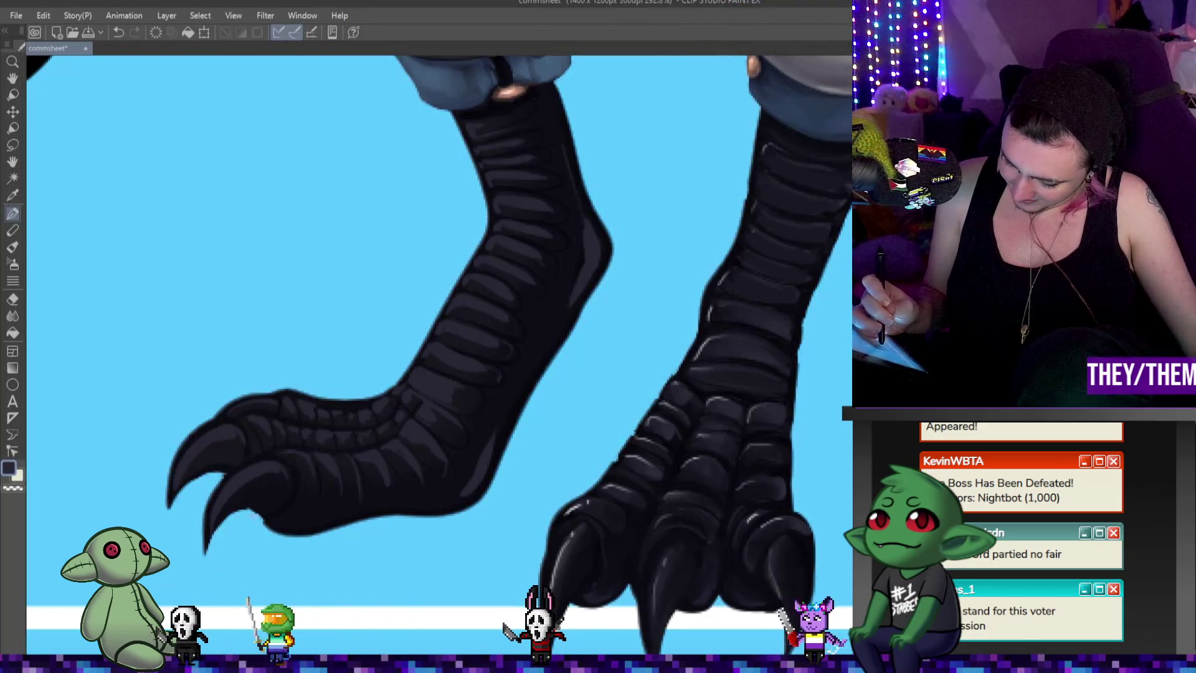
scroll(561, 242, "down", 2)
scroll(607, 234, "down", 4)
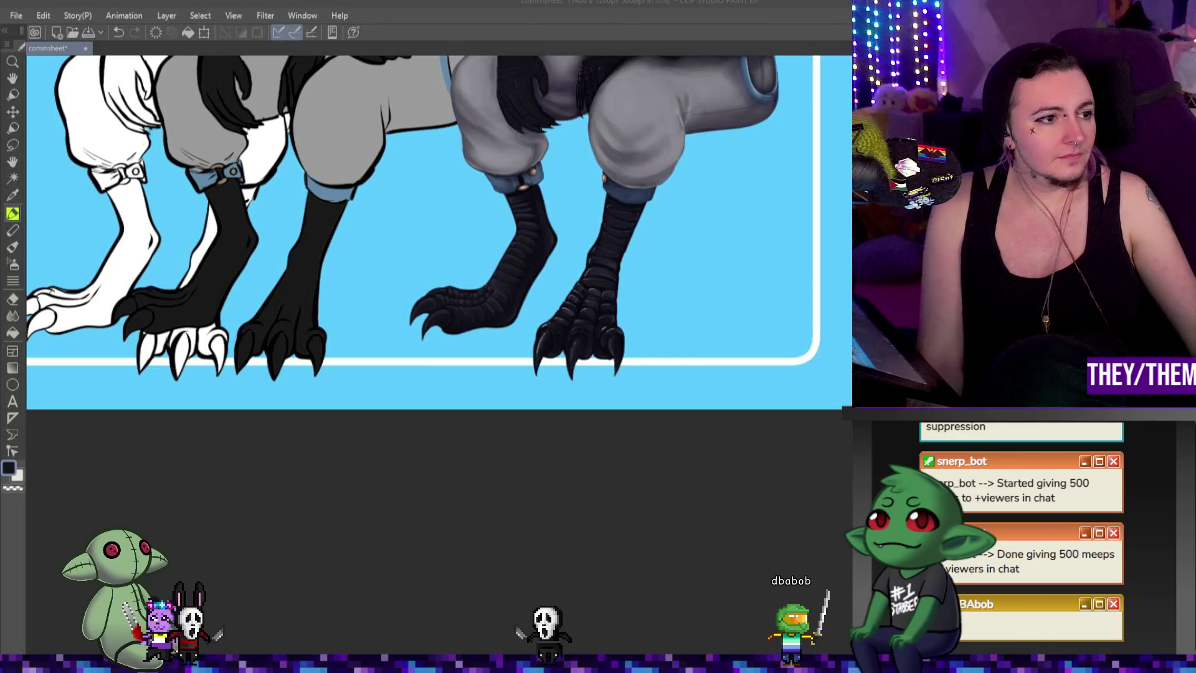
scroll(547, 532, "down", 2)
scroll(515, 303, "up", 3)
scroll(519, 310, "up", 2)
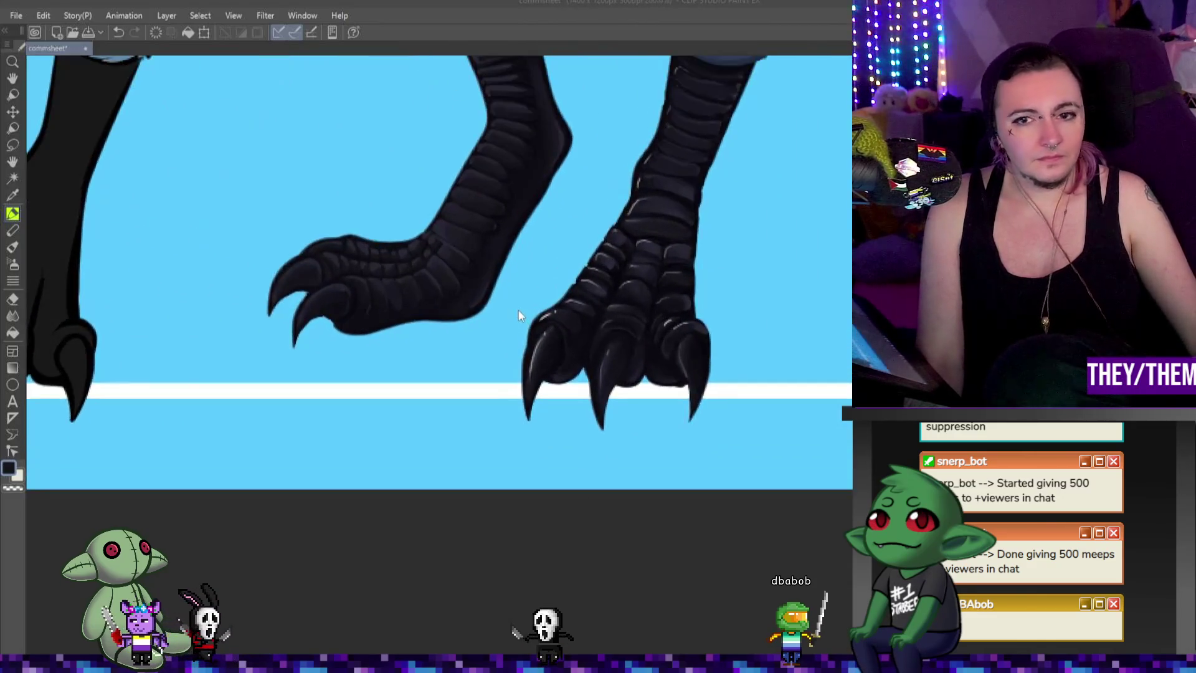
scroll(519, 310, "up", 2)
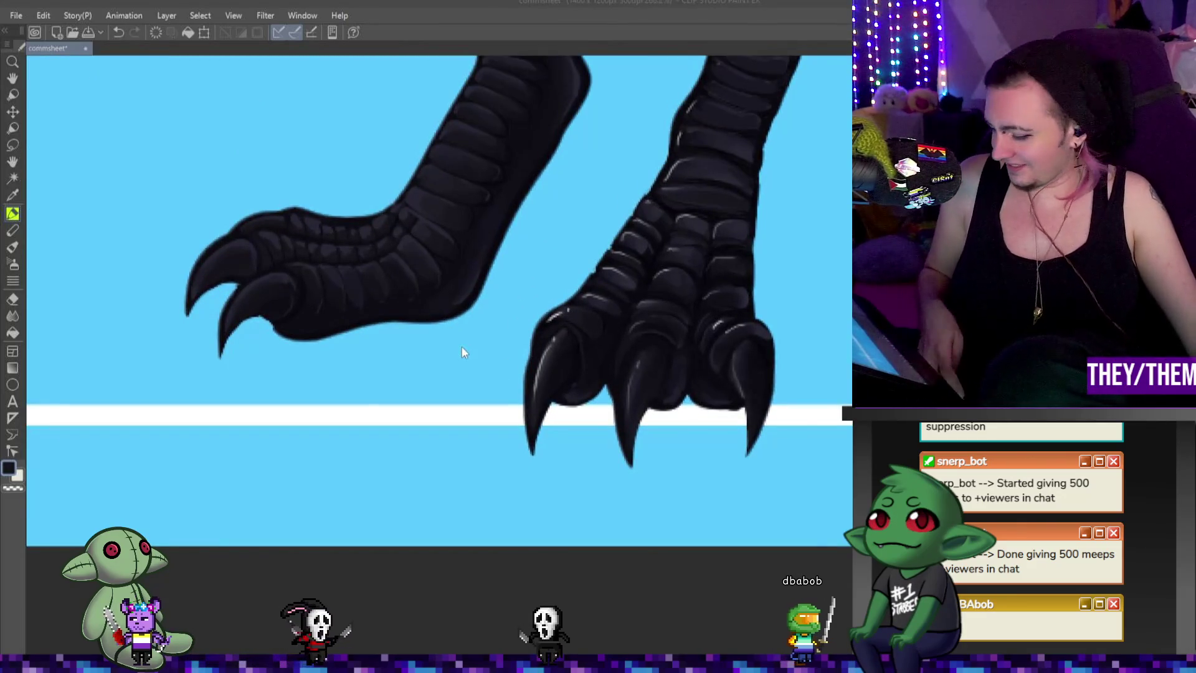
Step: With the pen in white, lay highlights along the upper and lower claws of the feet
key("p")
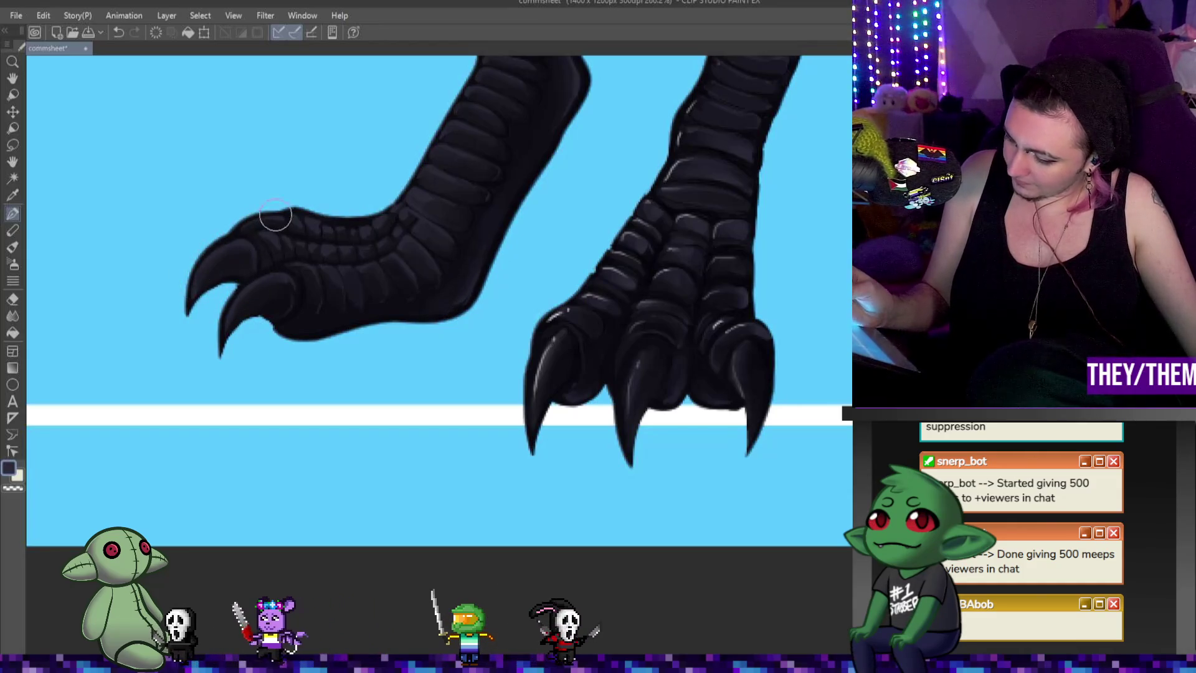
key("x")
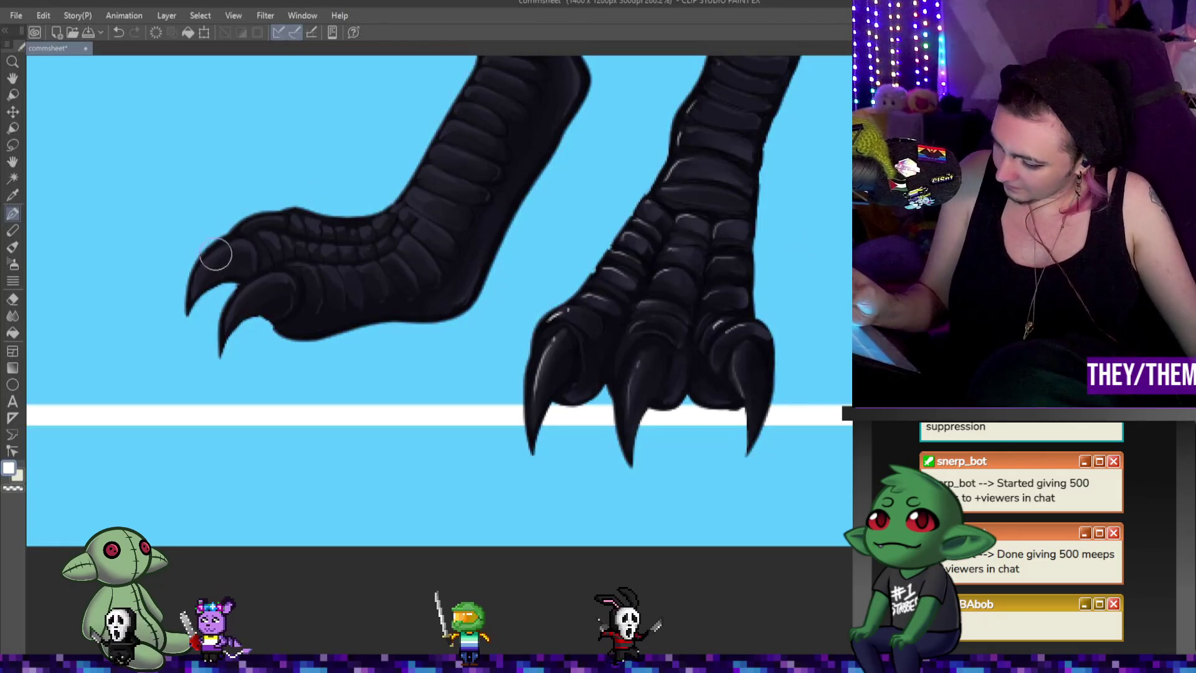
left_click_drag(239, 241, 198, 281)
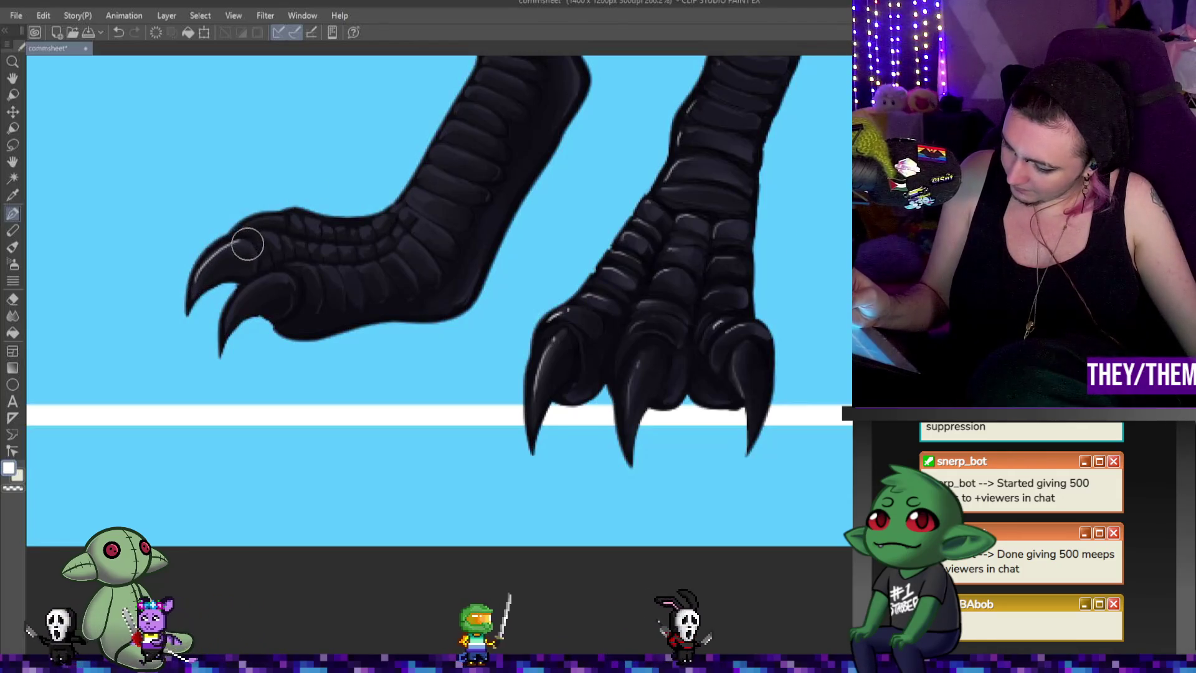
left_click_drag(230, 325, 242, 293)
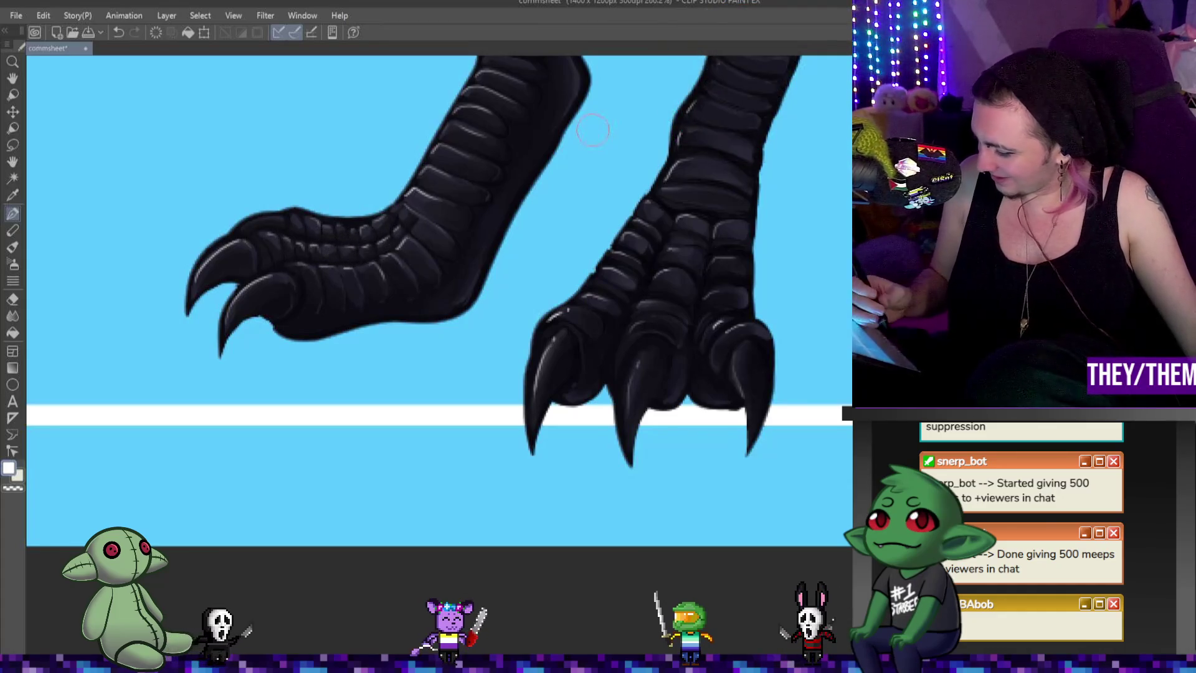
scroll(691, 331, "up", 5)
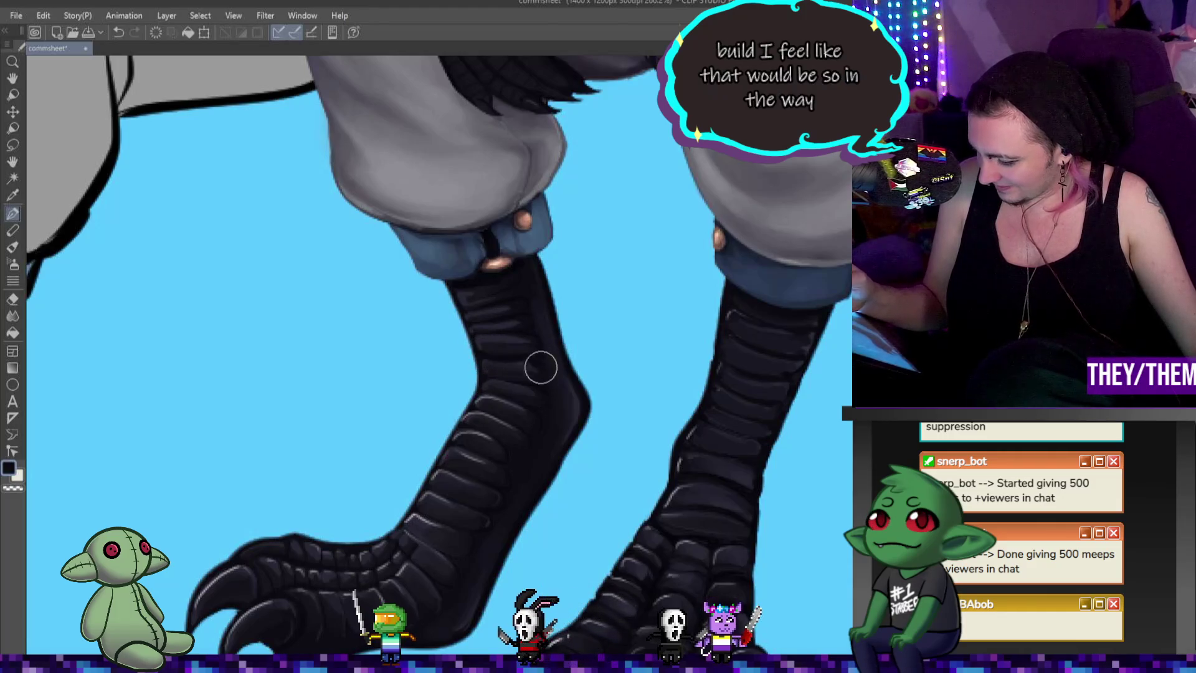
key("alt")
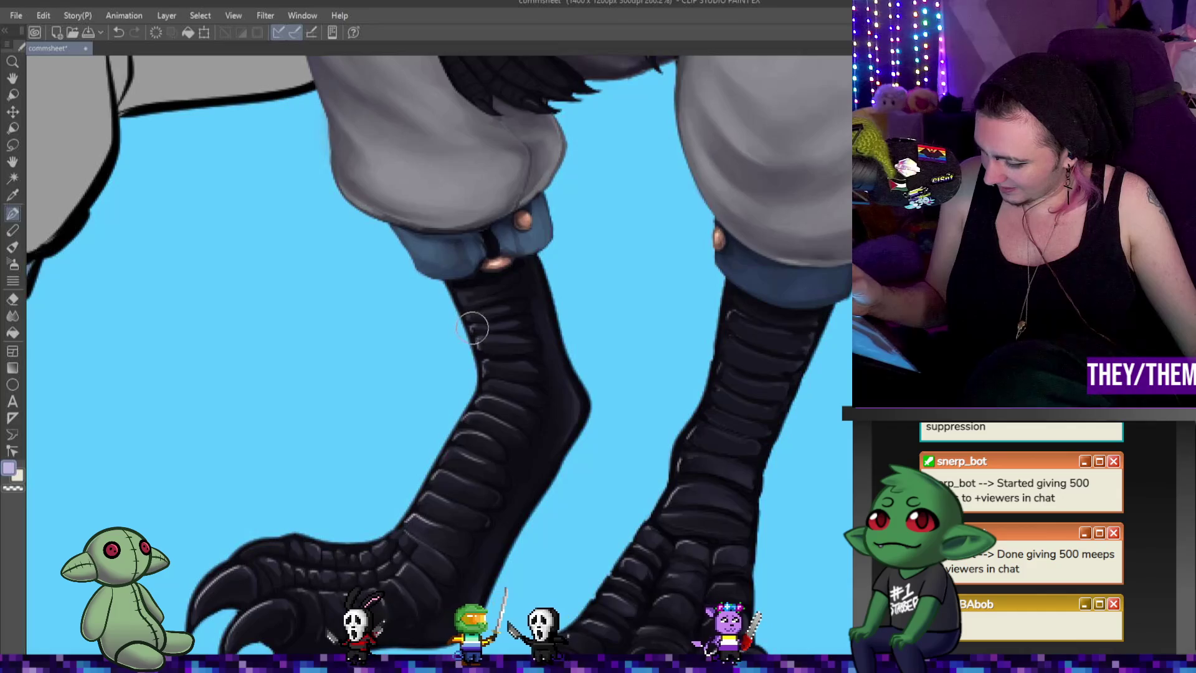
left_click(537, 260, "alt")
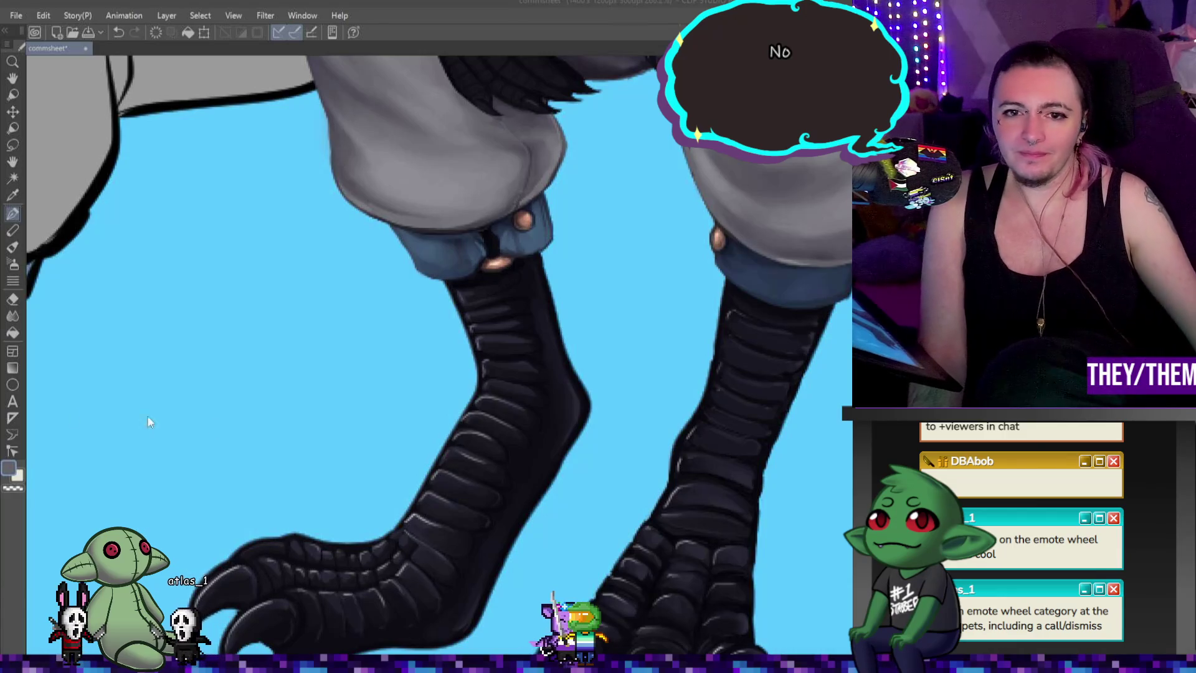
scroll(582, 446, "down", 2)
scroll(582, 446, "down", 3)
scroll(589, 452, "up", 1)
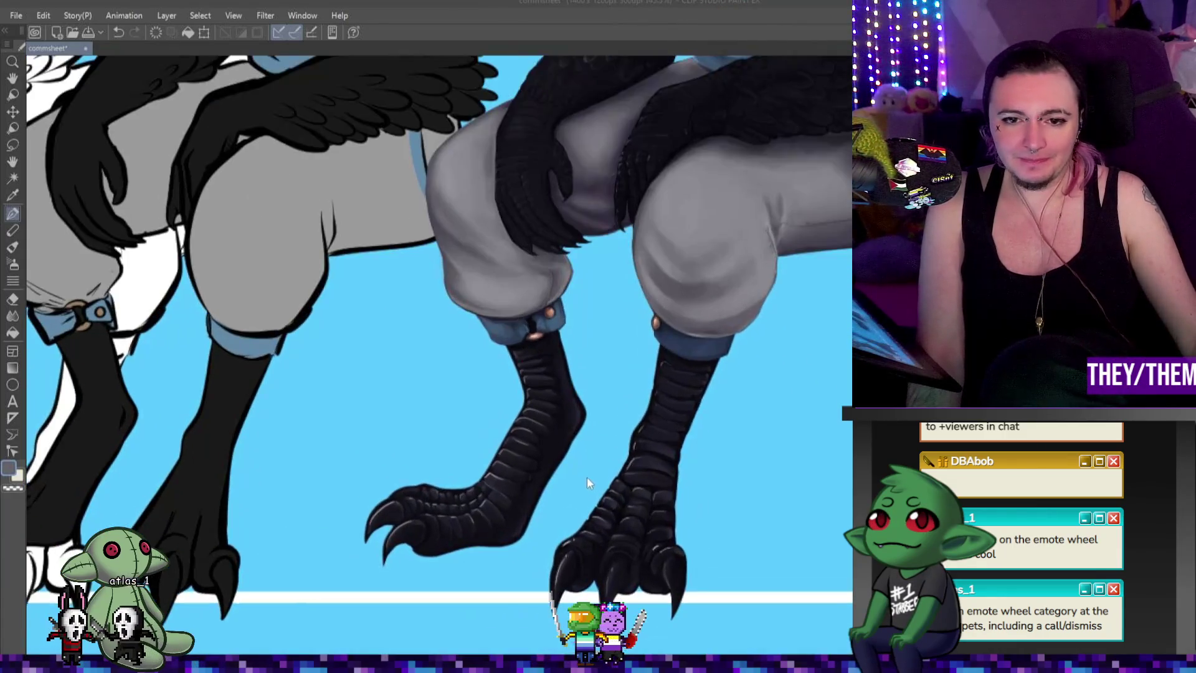
scroll(586, 478, "down", 3)
scroll(589, 470, "up", 1)
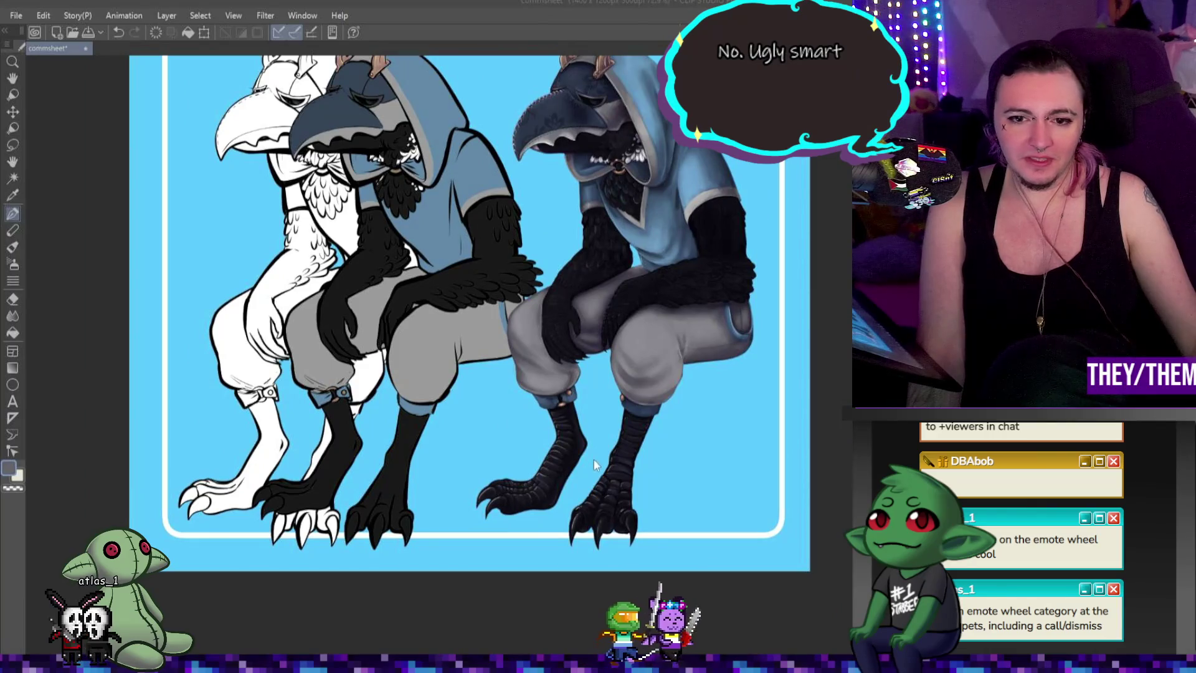
scroll(604, 423, "down", 1)
scroll(604, 423, "down", 1)
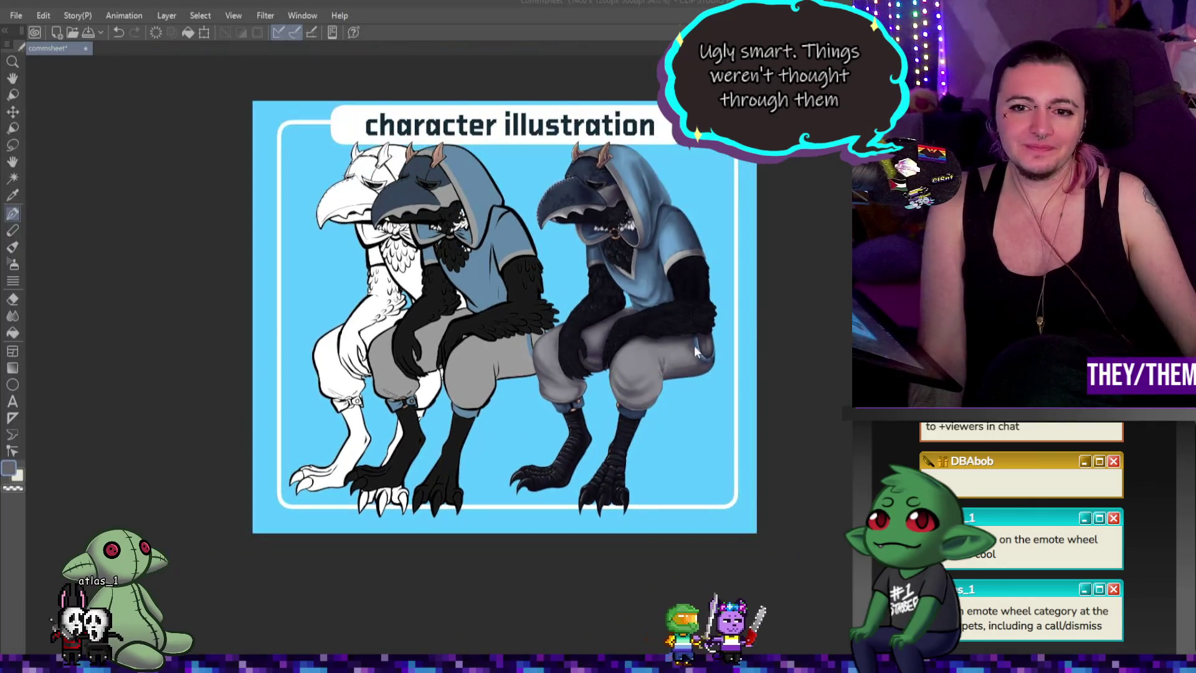
scroll(673, 326, "up", 3)
scroll(560, 383, "up", 2)
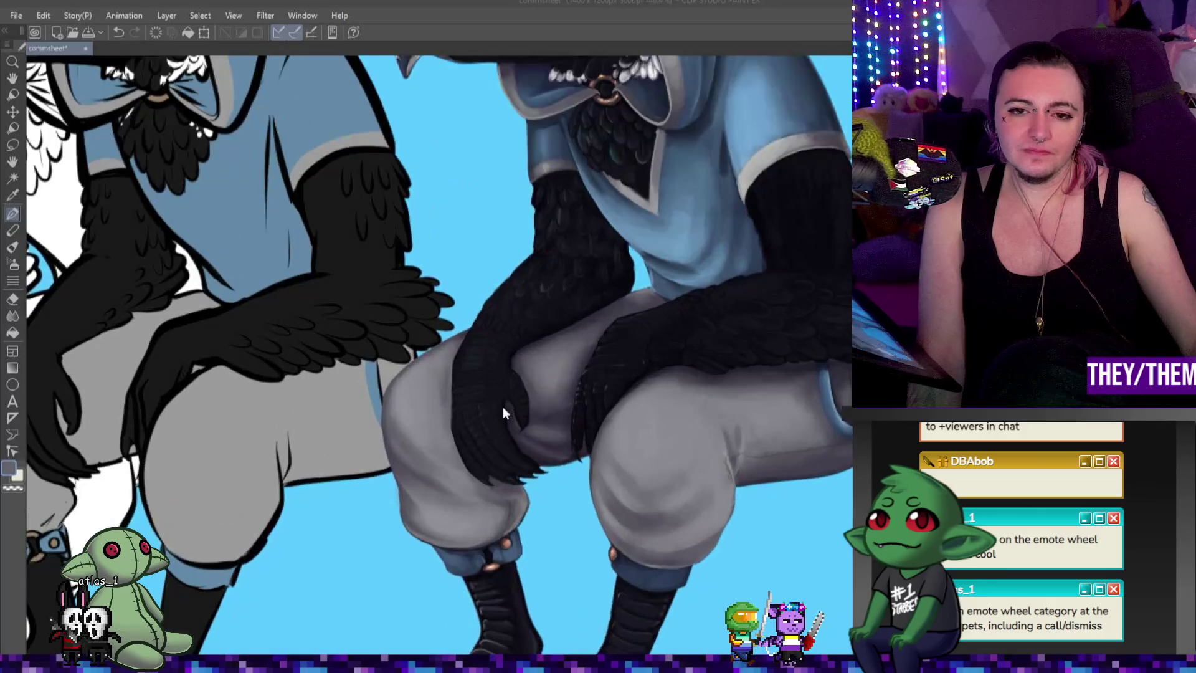
scroll(505, 405, "up", 1)
scroll(561, 401, "down", 2)
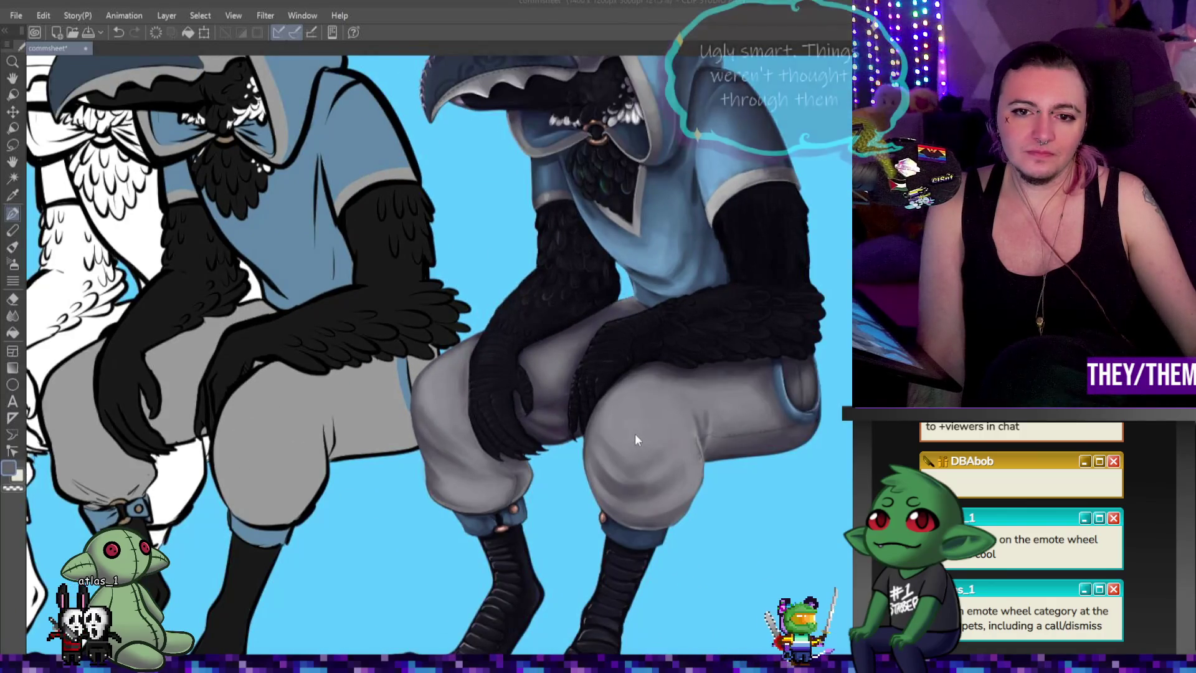
scroll(603, 446, "down", 1)
scroll(526, 392, "up", 2)
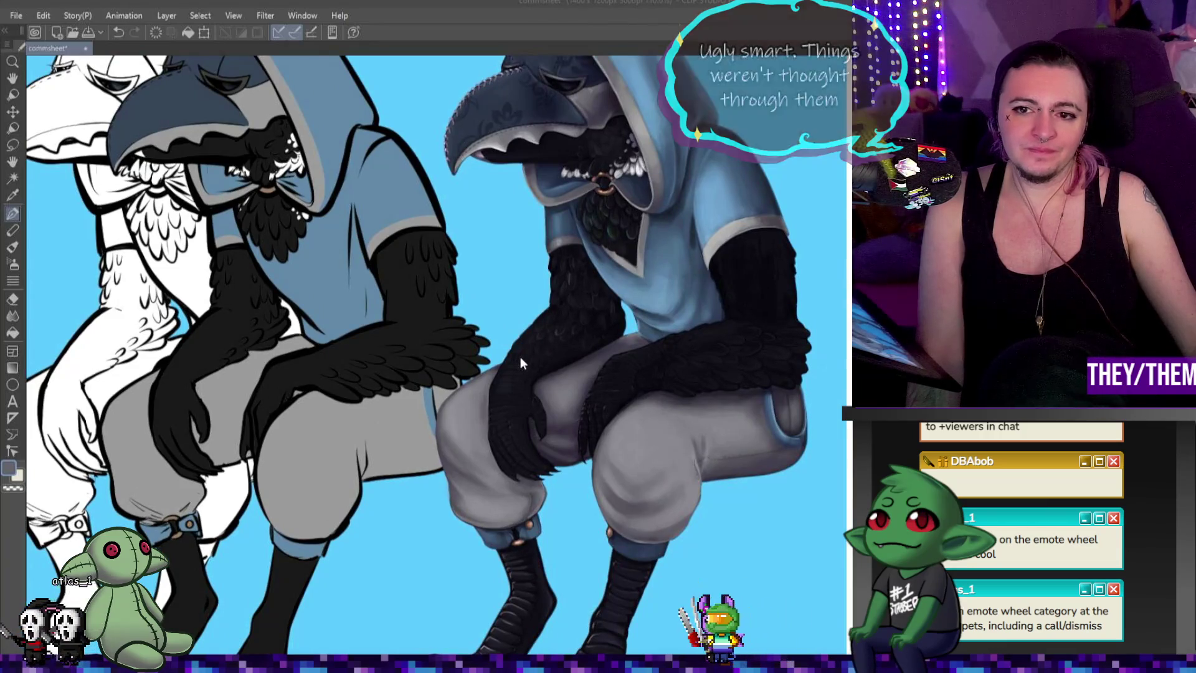
scroll(463, 404, "up", 1)
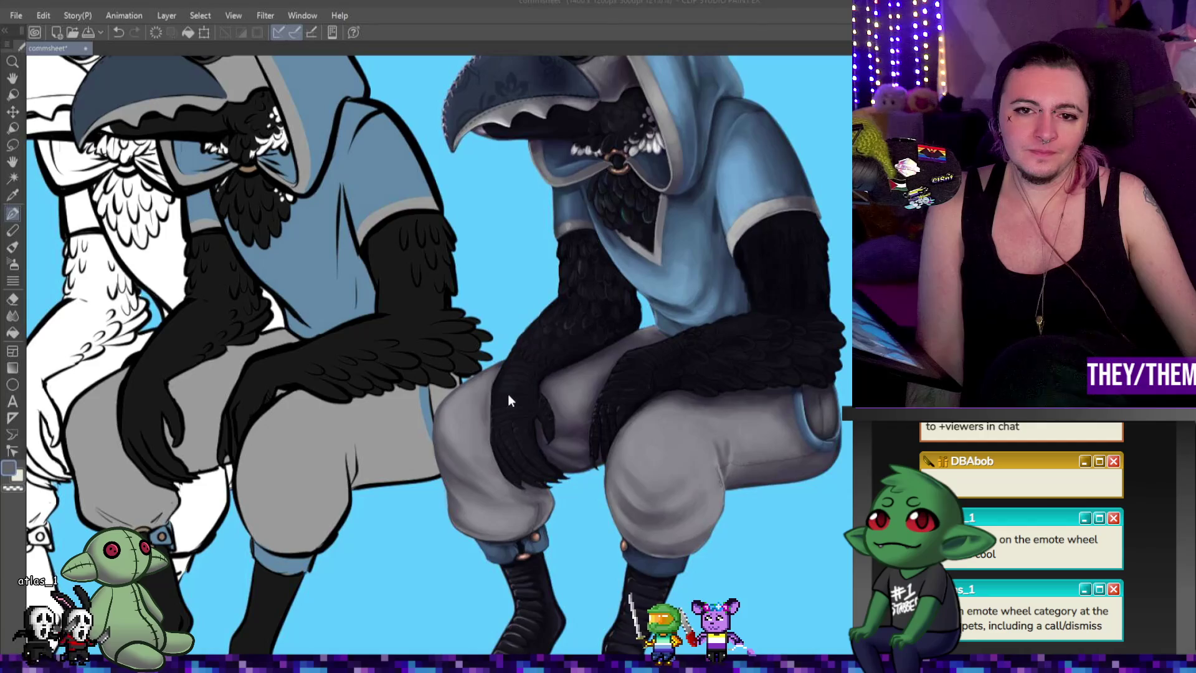
scroll(505, 436, "up", 1)
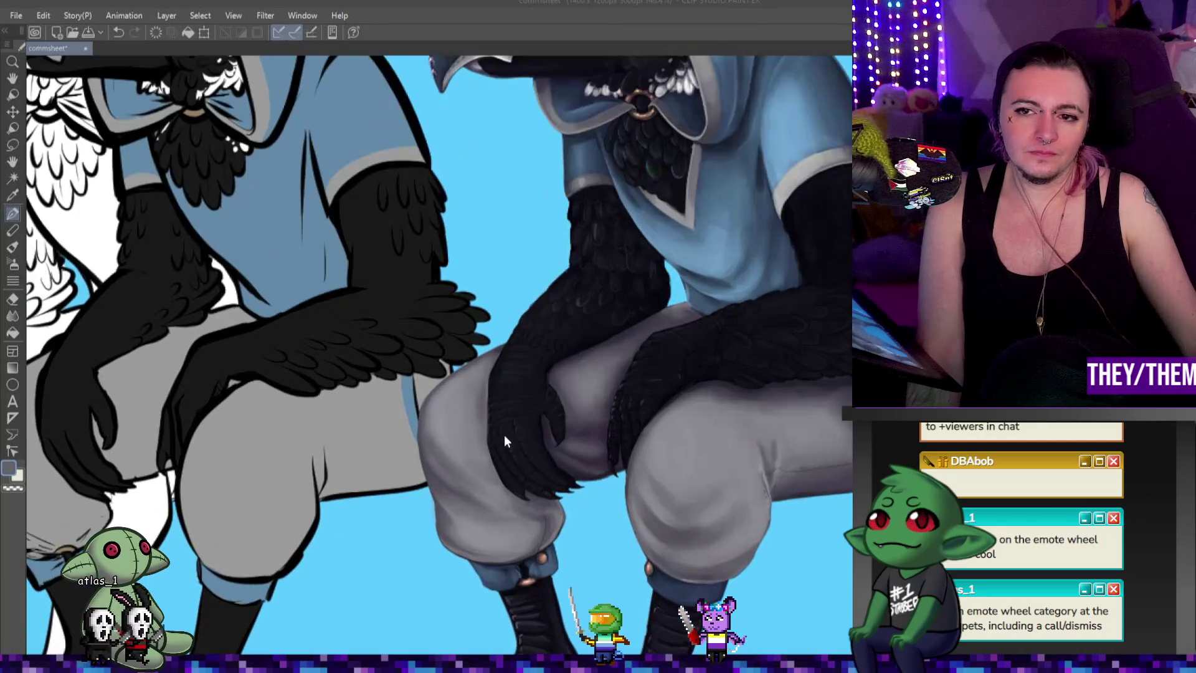
scroll(504, 430, "up", 1)
scroll(509, 407, "up", 1)
scroll(513, 373, "up", 2)
scroll(514, 359, "up", 1)
scroll(513, 359, "up", 1)
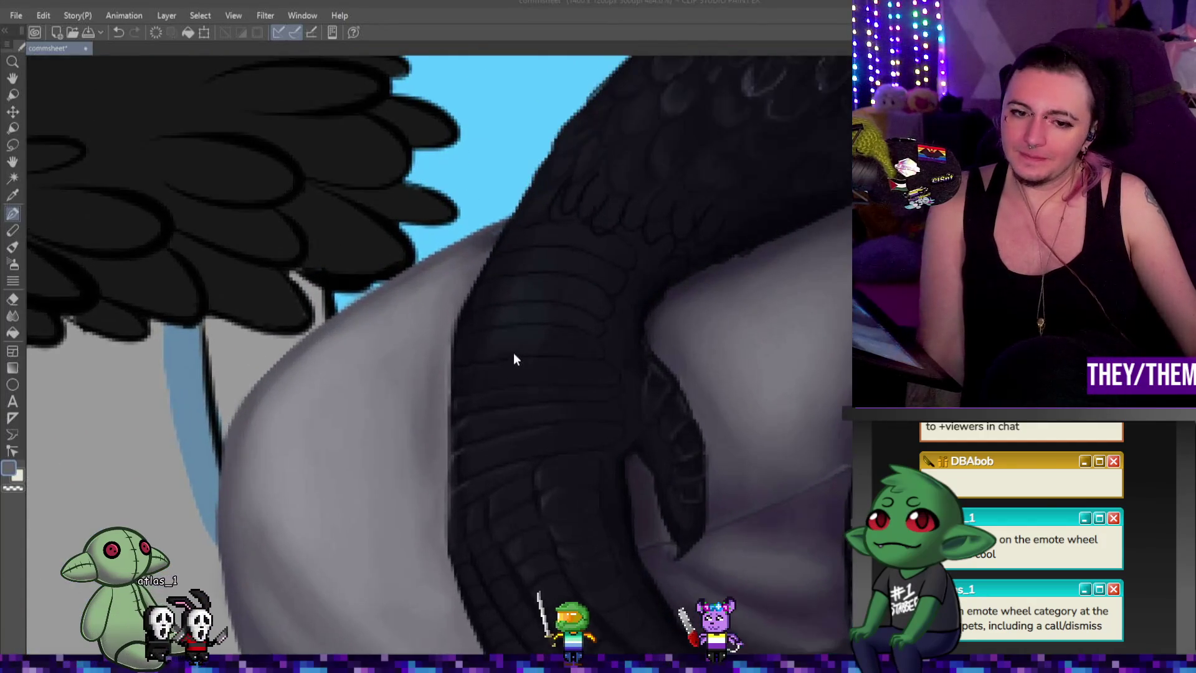
Step: Take the pen to paint scales, claw gloss and knee shadows on the resting hand
key("p")
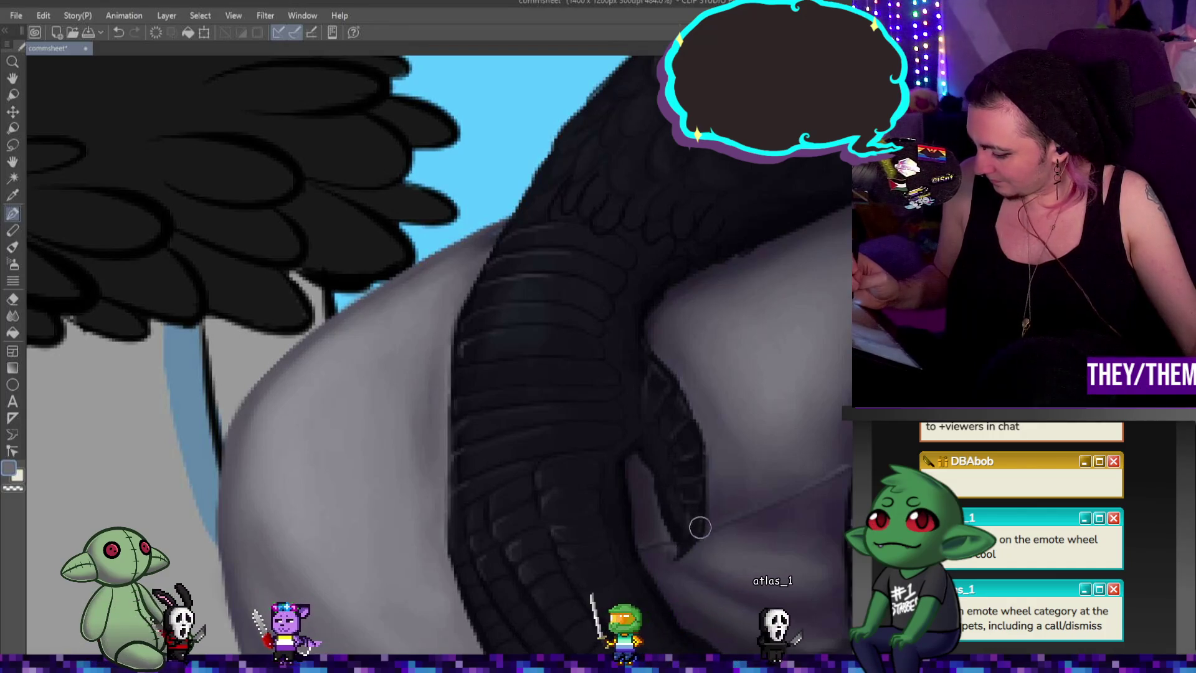
scroll(439, 355, "down", 5)
scroll(615, 450, "up", 4)
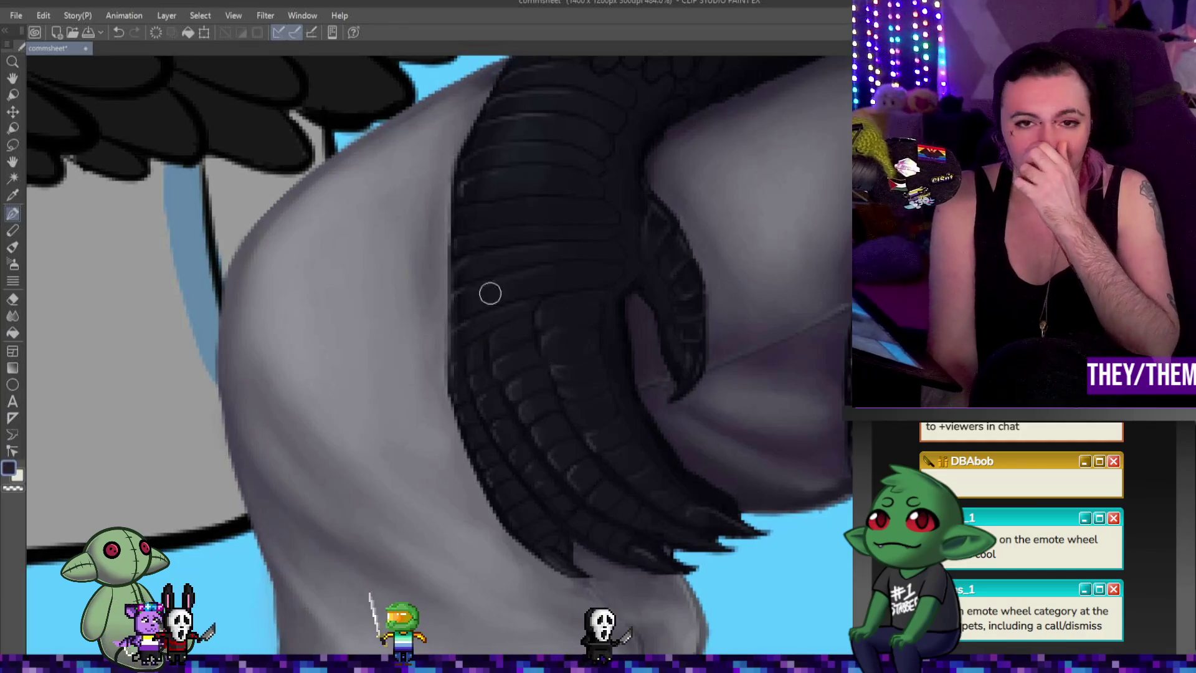
scroll(483, 297, "down", 2)
scroll(582, 302, "down", 4)
scroll(771, 289, "down", 1)
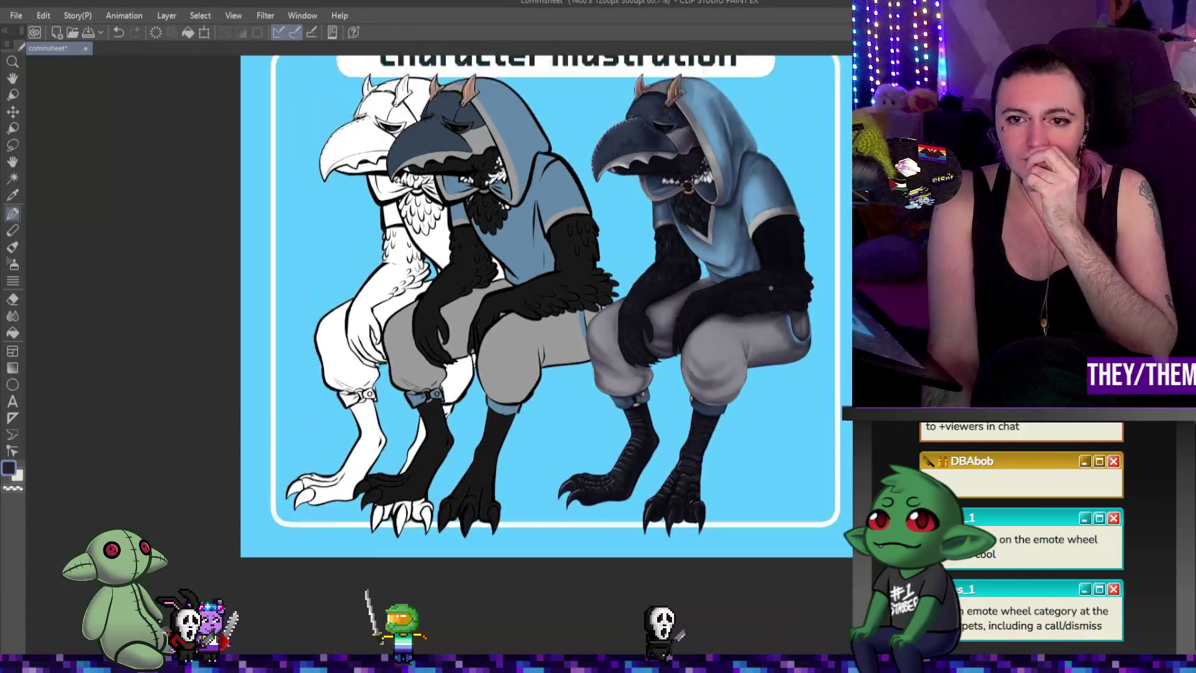
scroll(771, 288, "up", 2)
scroll(709, 281, "up", 2)
scroll(654, 269, "up", 1)
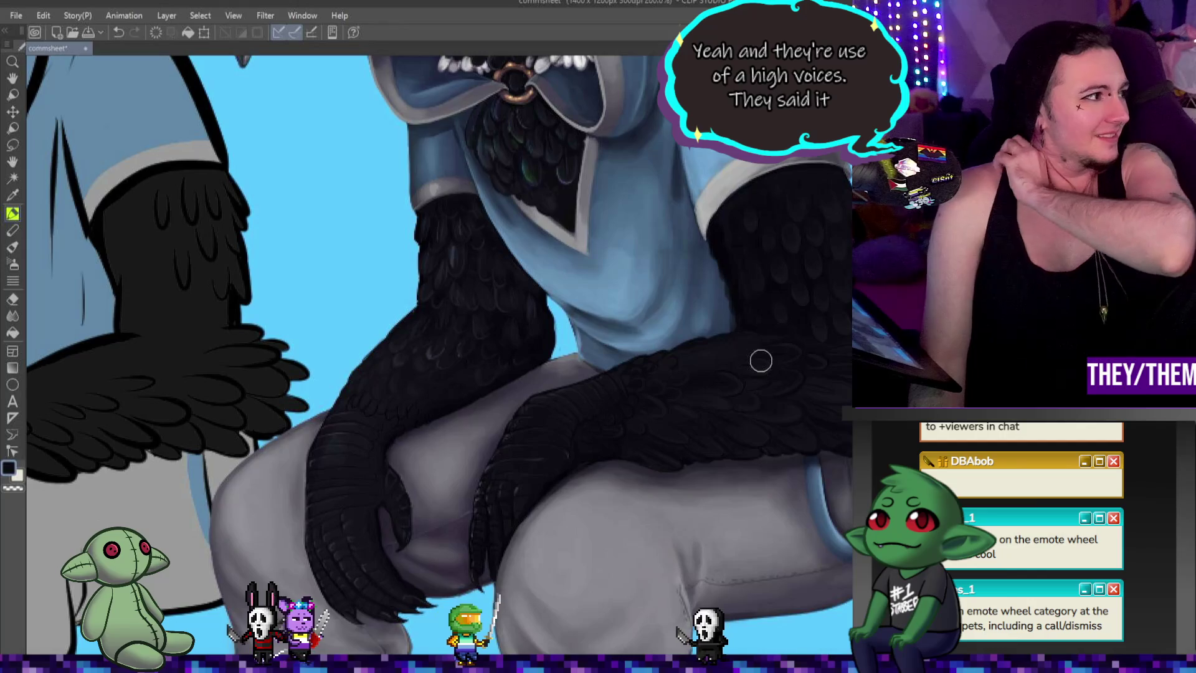
scroll(703, 224, "down", 5)
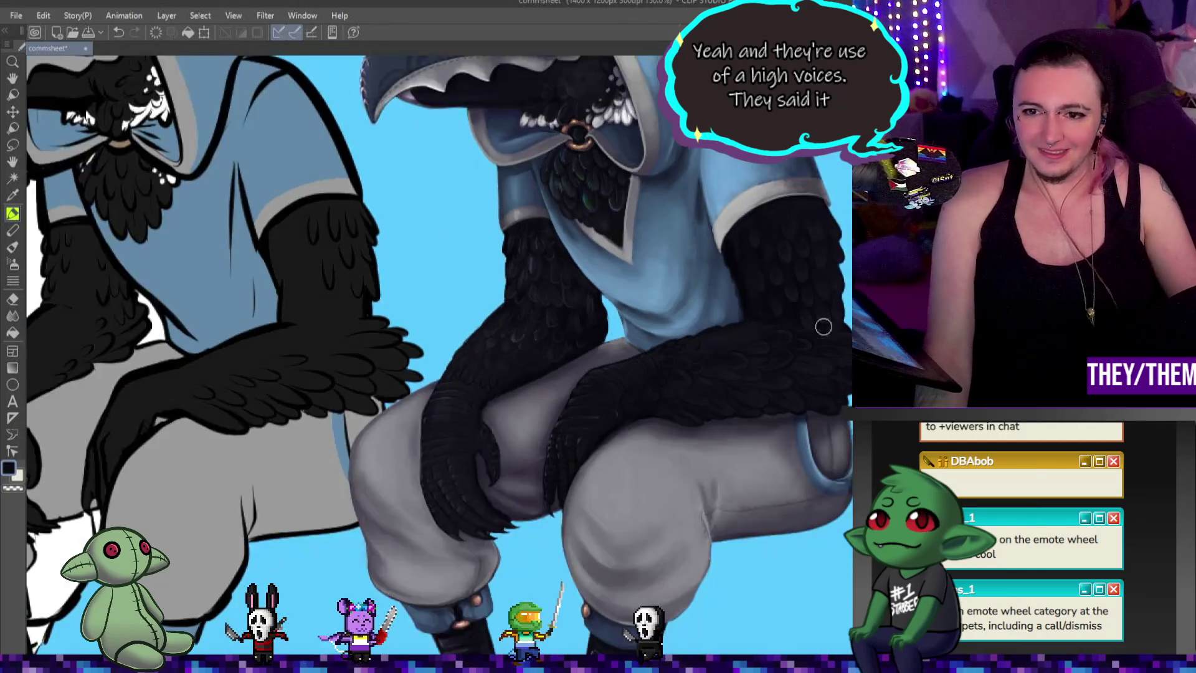
scroll(703, 224, "up", 5)
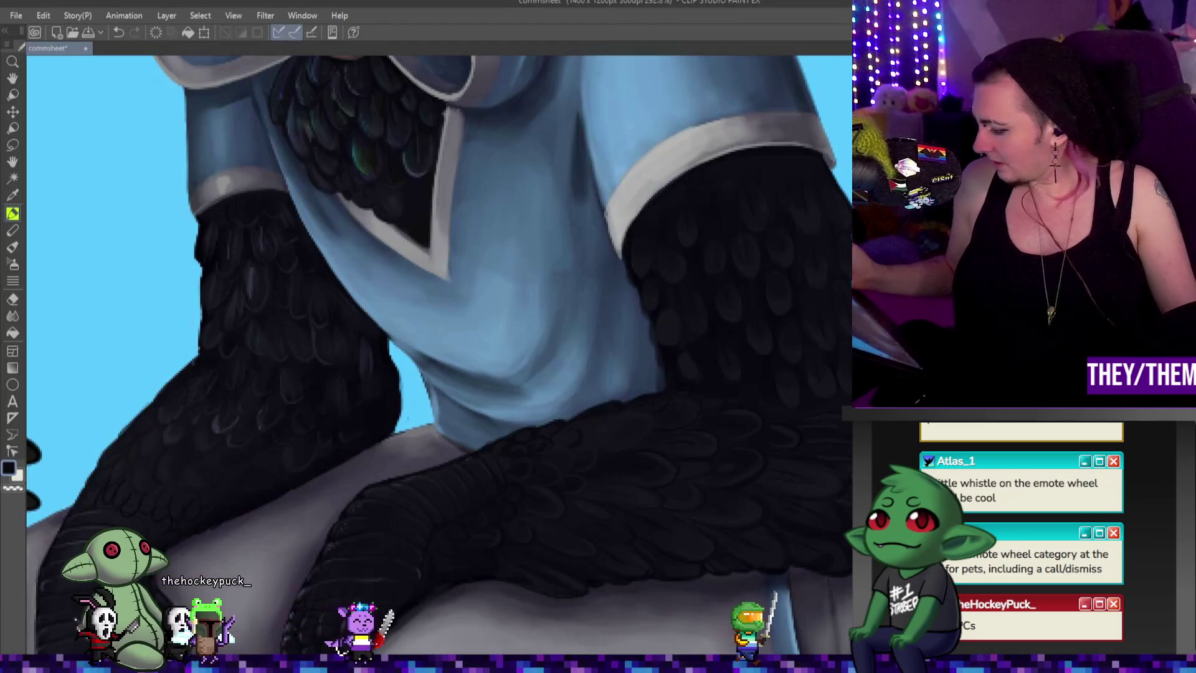
Step: Shade layered feather texture onto the raised upper arm, varying brush size and pen
key("bracketleft")
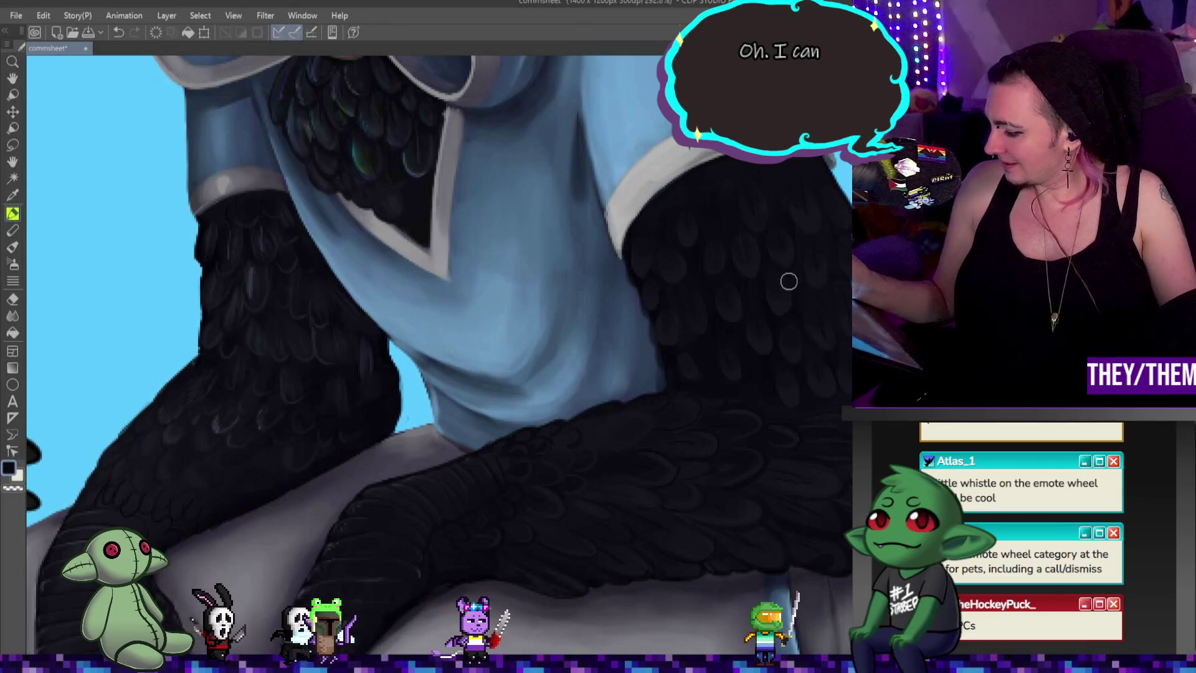
key("p")
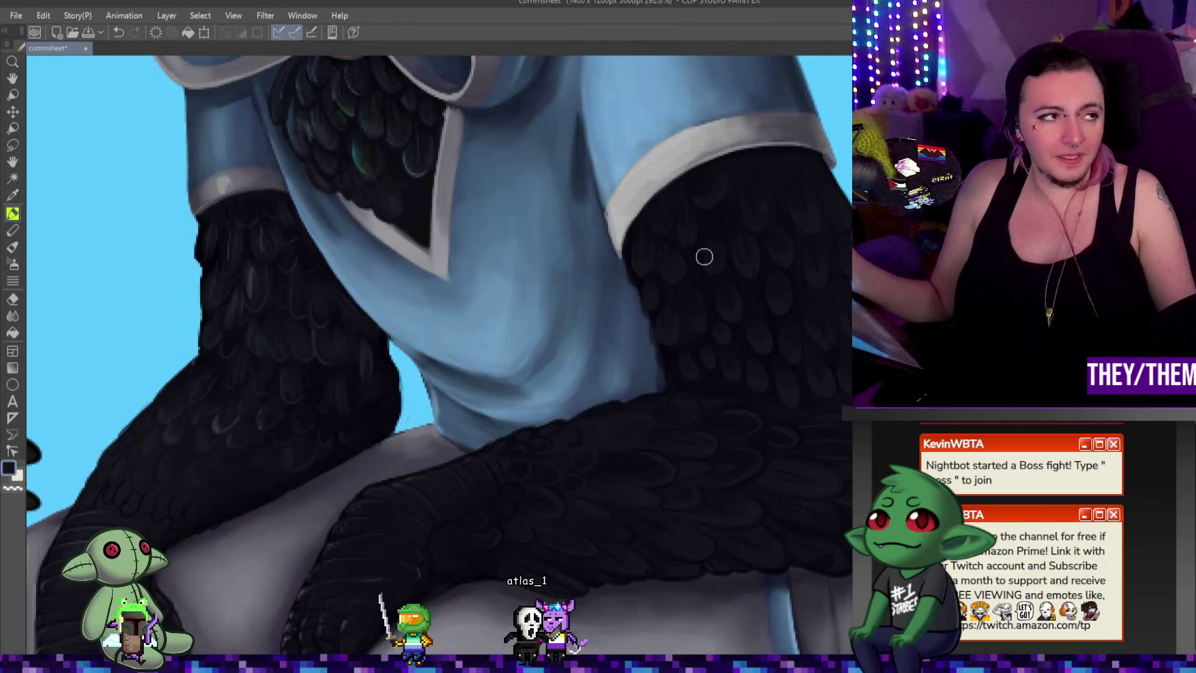
key("p")
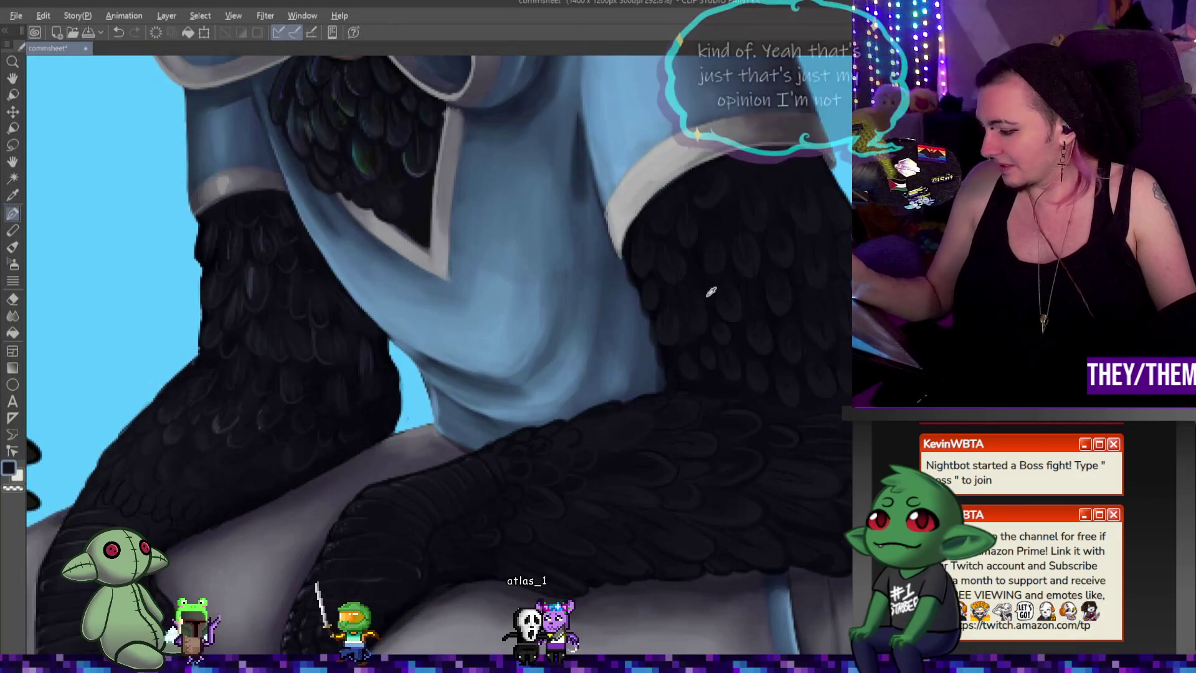
Step: Paint crisp pale edges on individual upper-arm feathers with a reduced brush size
key("b")
key("bracketleft")
key("bracketleft")
key("bracketleft")
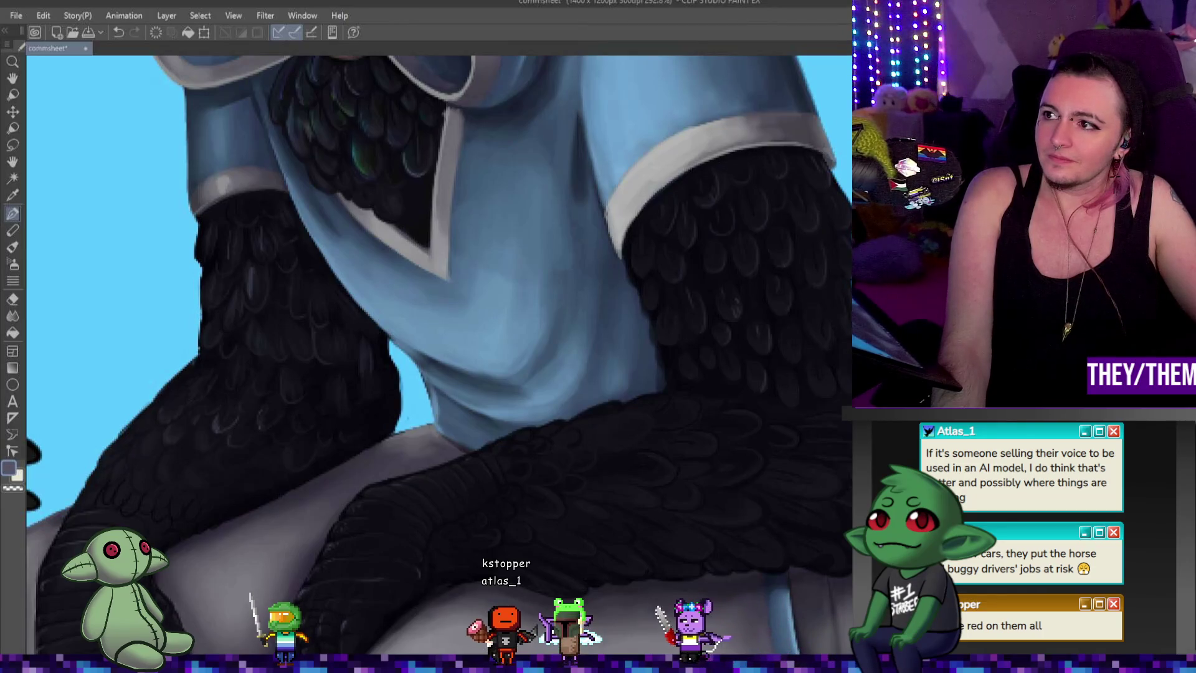
scroll(440, 355, "down", 3)
scroll(440, 355, "down", 2)
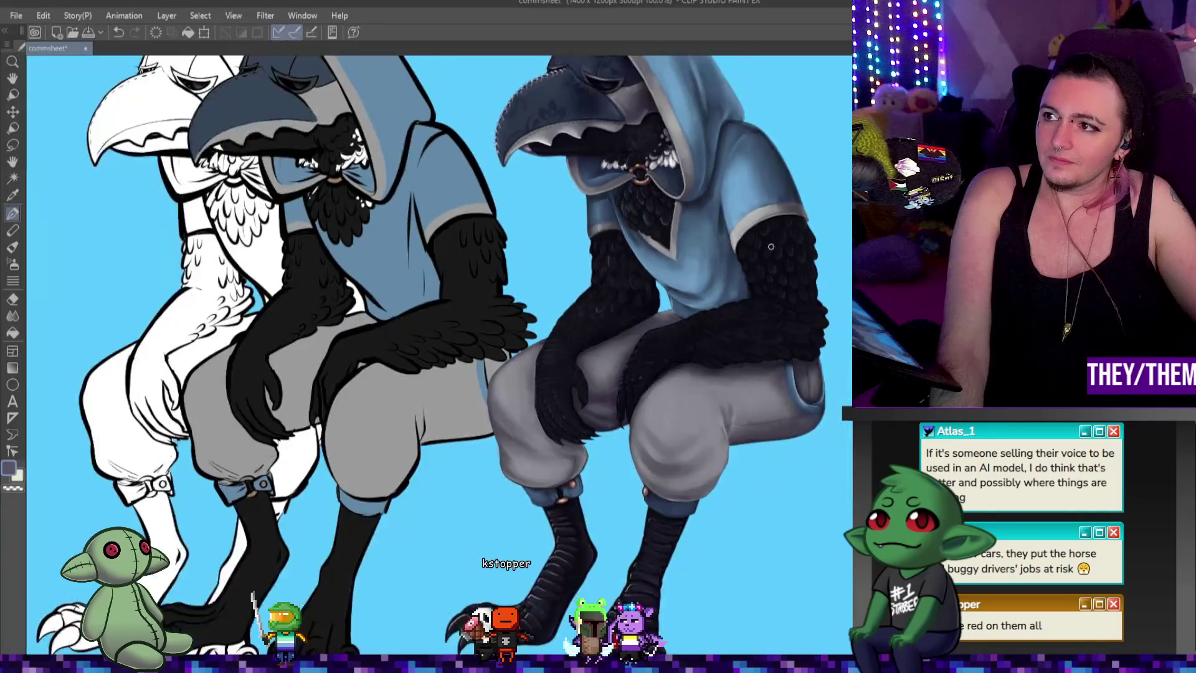
scroll(439, 356, "up", 2)
scroll(770, 250, "down", 1)
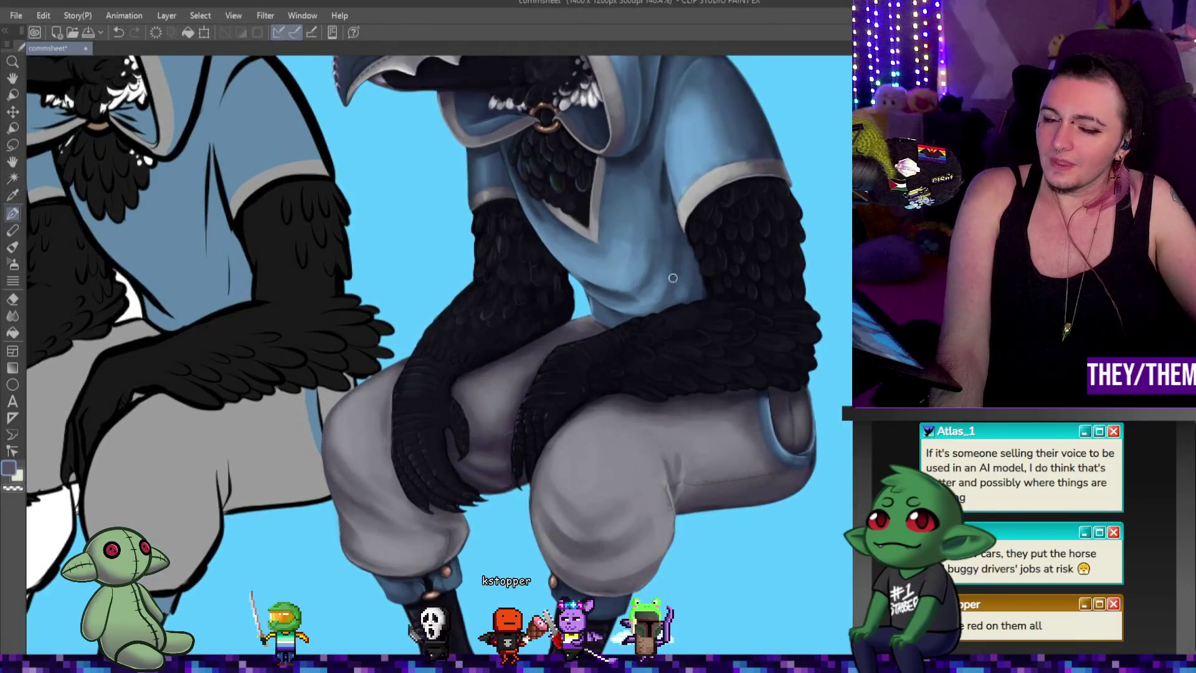
scroll(747, 261, "down", 2)
scroll(655, 301, "up", 3)
scroll(636, 311, "up", 2)
scroll(636, 310, "up", 1)
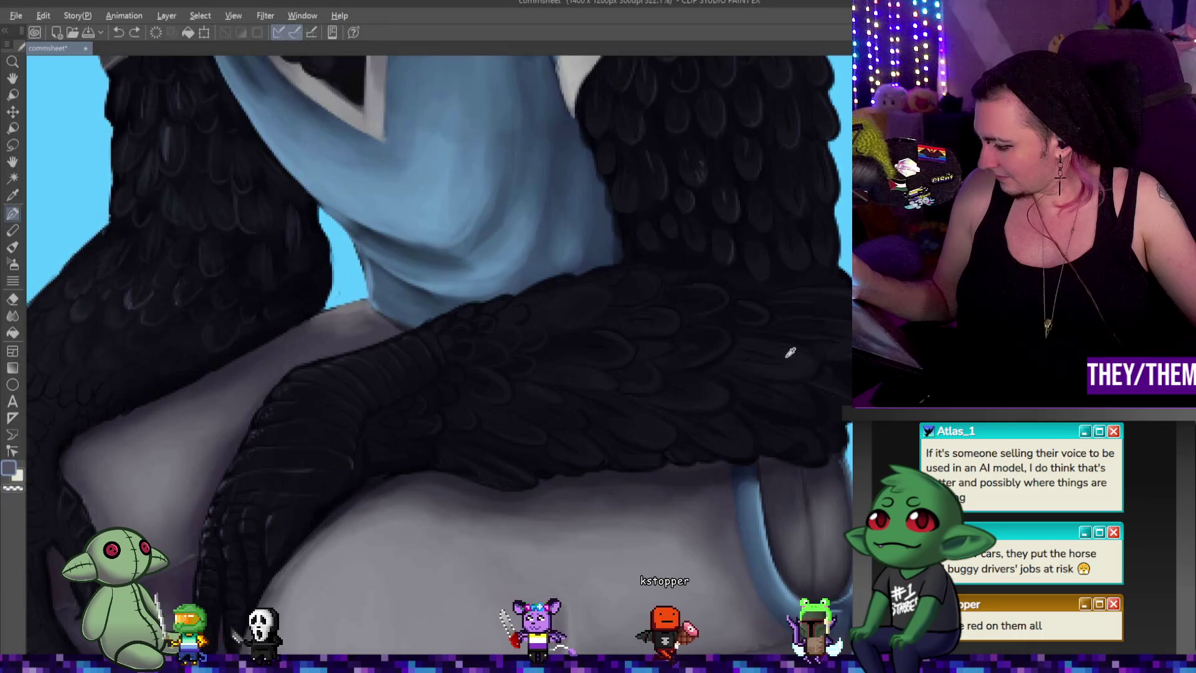
Step: Sample the near-black feather colour and paint overlapping feathers down the arm over the knee
left_click(735, 359, "alt")
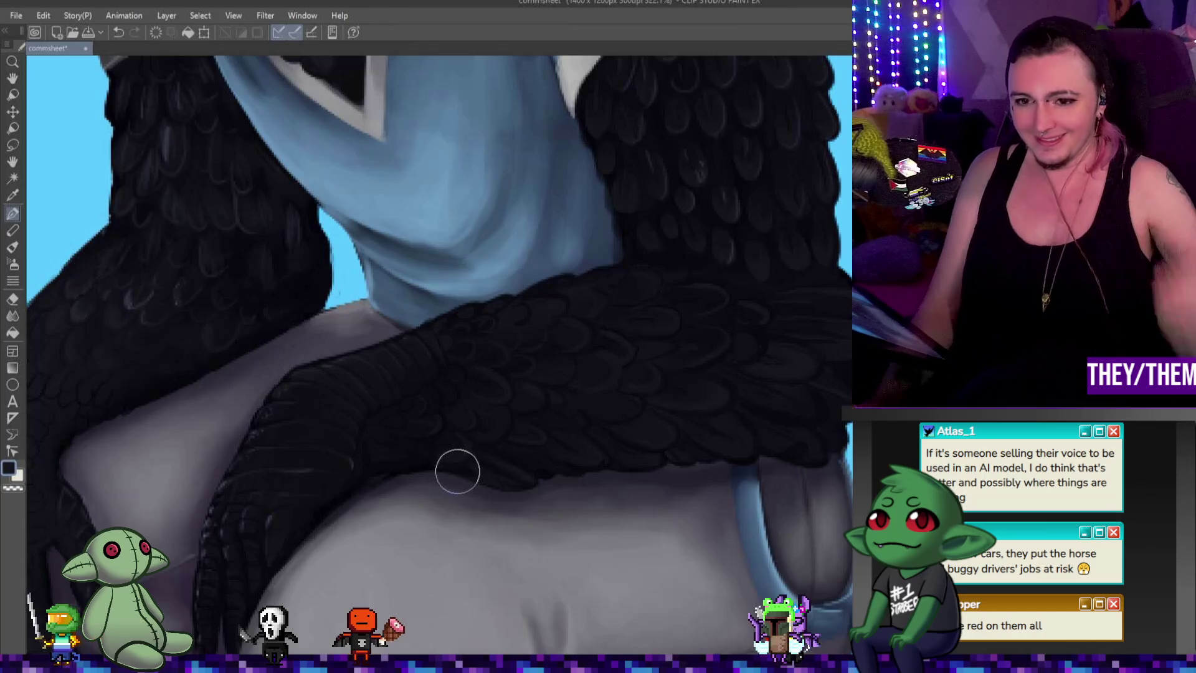
scroll(464, 413, "down", 2)
scroll(833, 390, "up", 4)
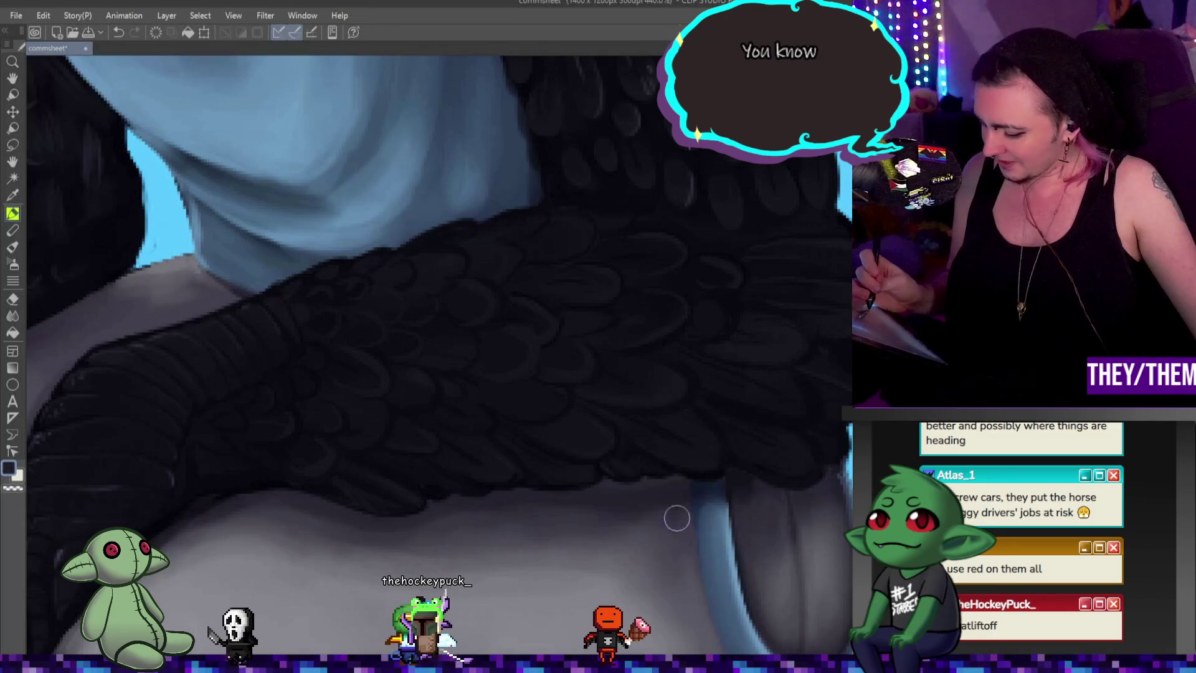
Step: Enlarge the brush and keep defining overlapping feathers on the arm's upper part
key("bracketright")
key("bracketright")
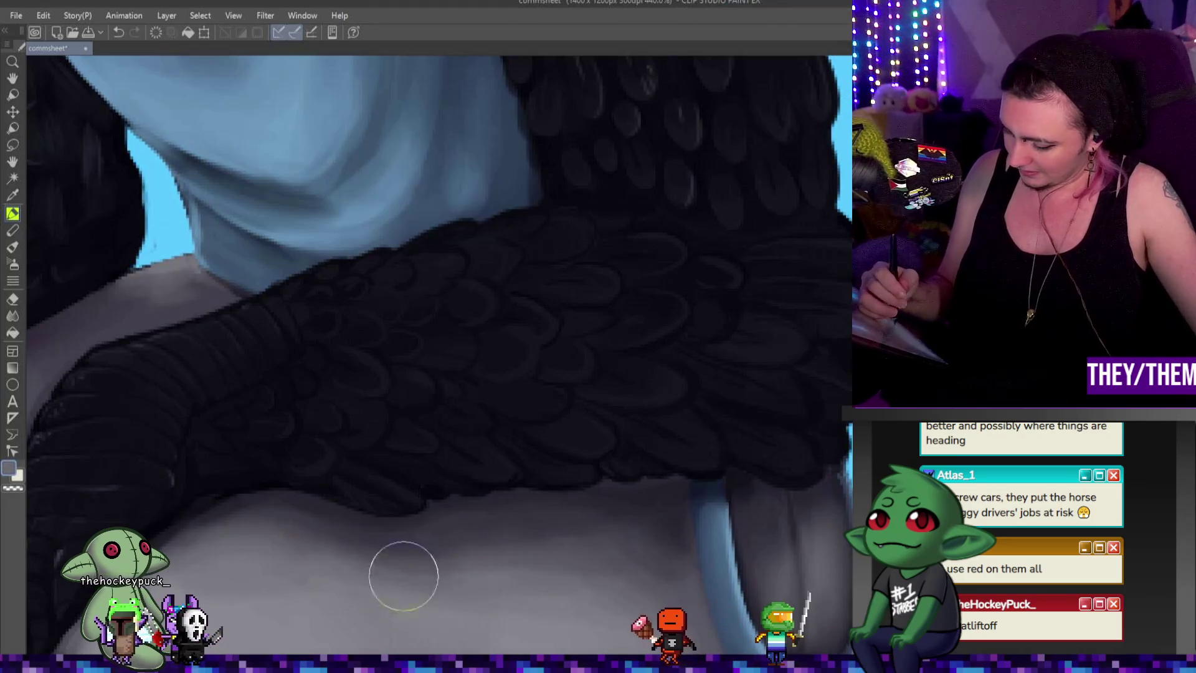
key("super")
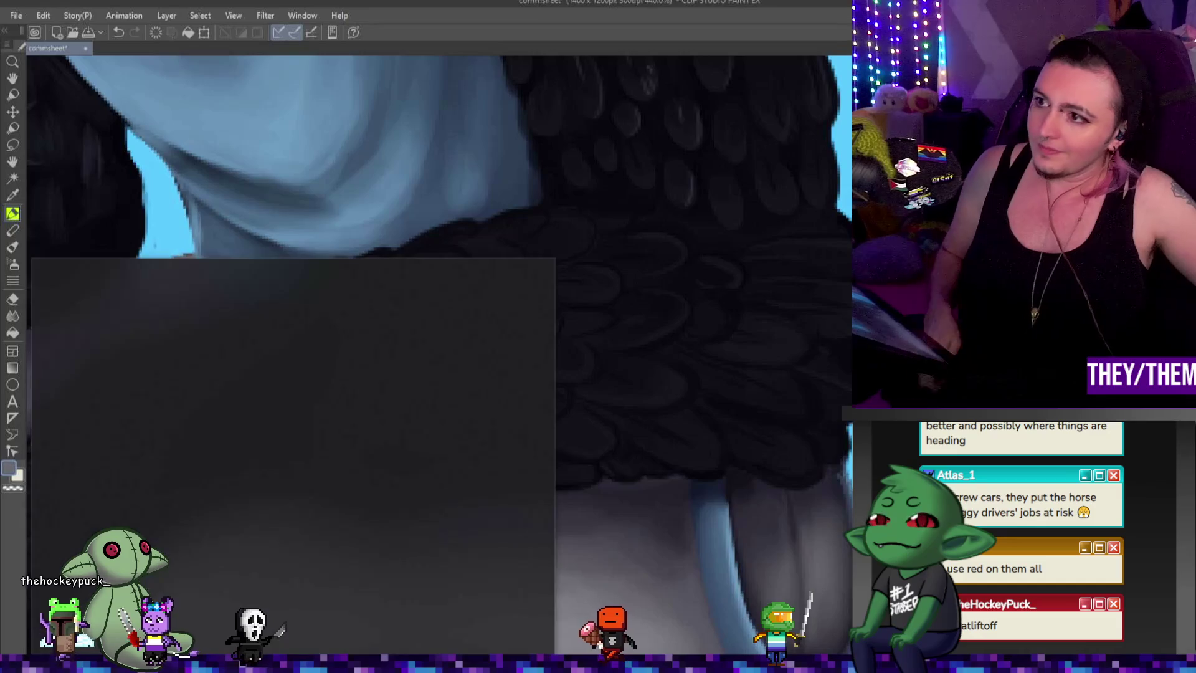
key("super")
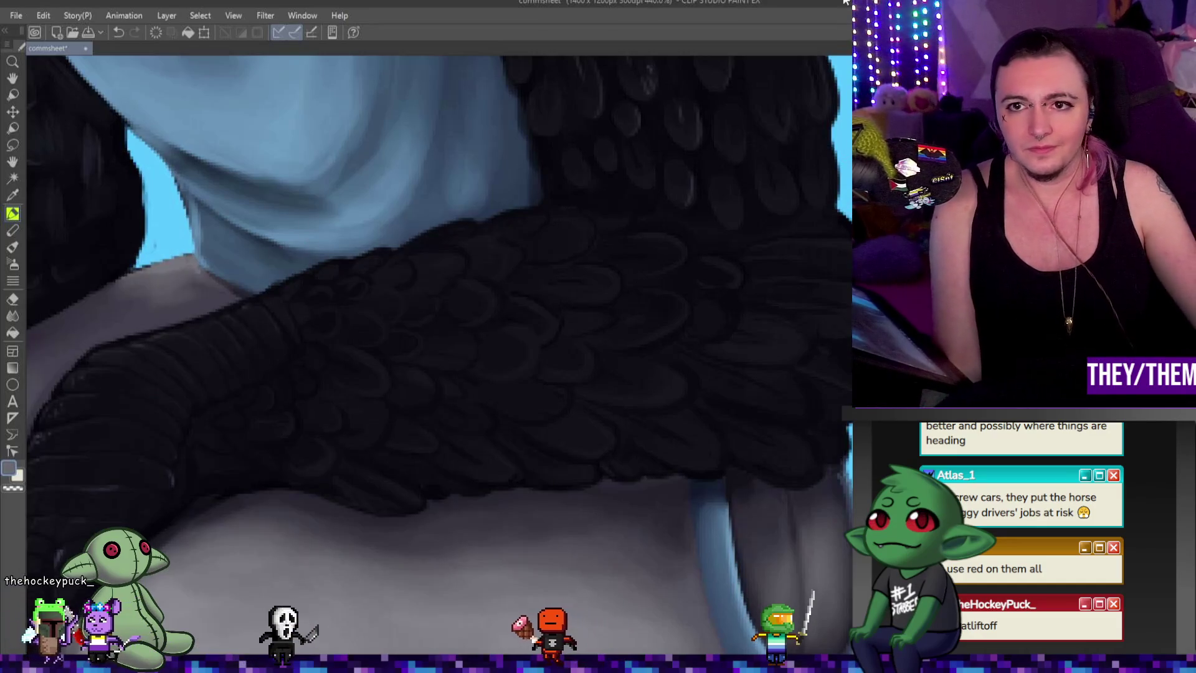
scroll(603, 240, "down", 3)
scroll(619, 270, "down", 2)
scroll(619, 271, "up", 2)
scroll(497, 277, "up", 2)
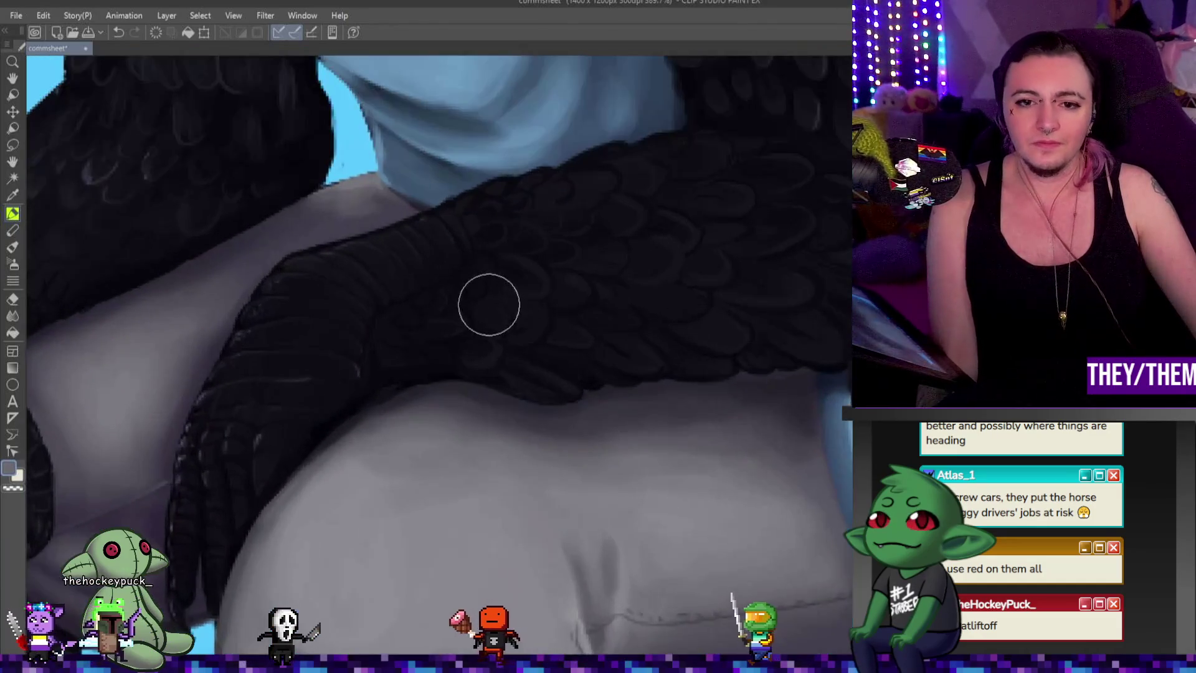
scroll(556, 326, "down", 1)
scroll(580, 331, "up", 3)
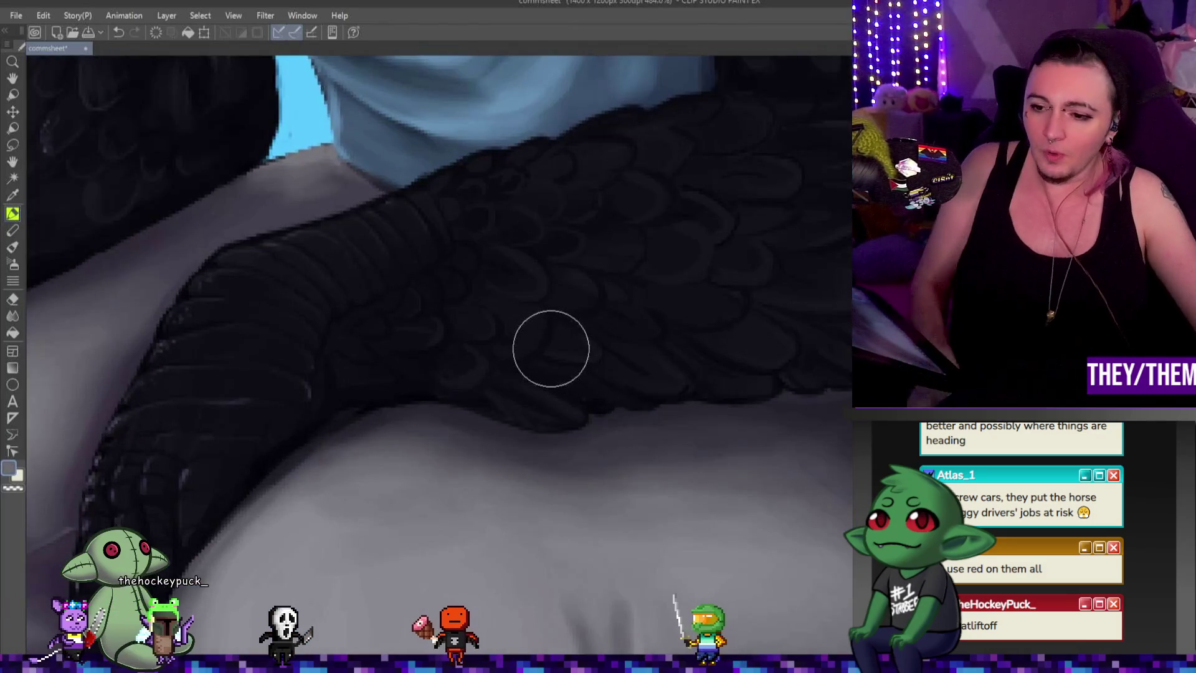
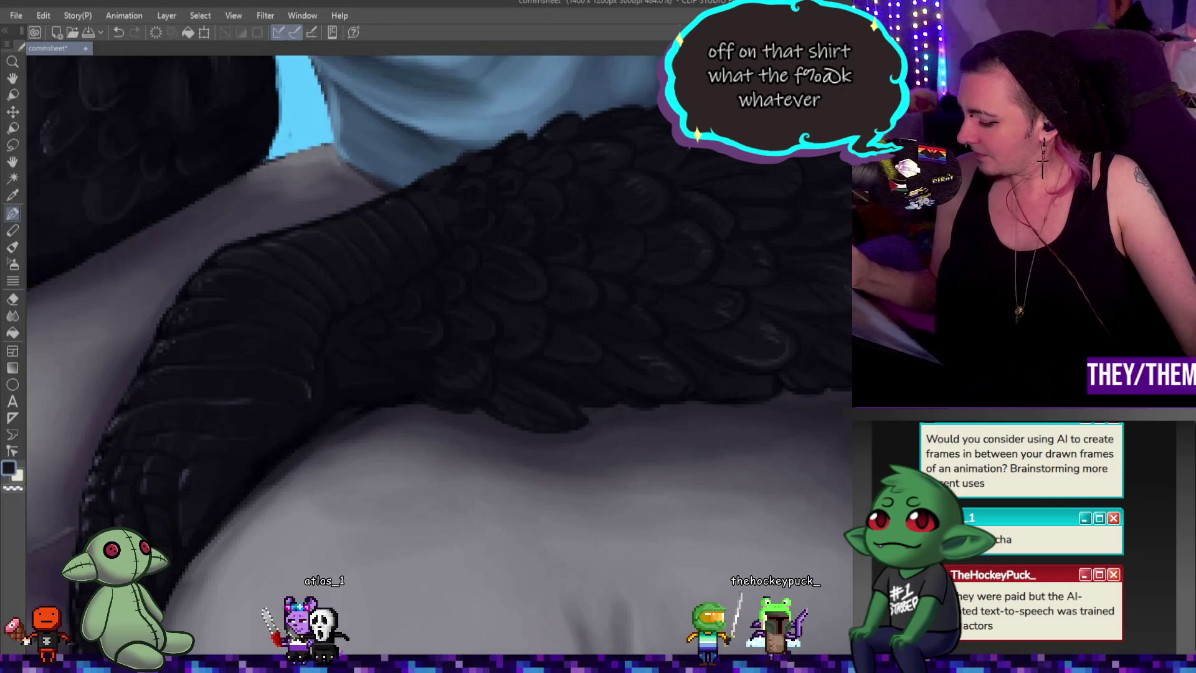
Step: Pan the canvas to the feather ruff edge beside the blue background and pick a brush
left_click_drag(778, 519, 644, 346)
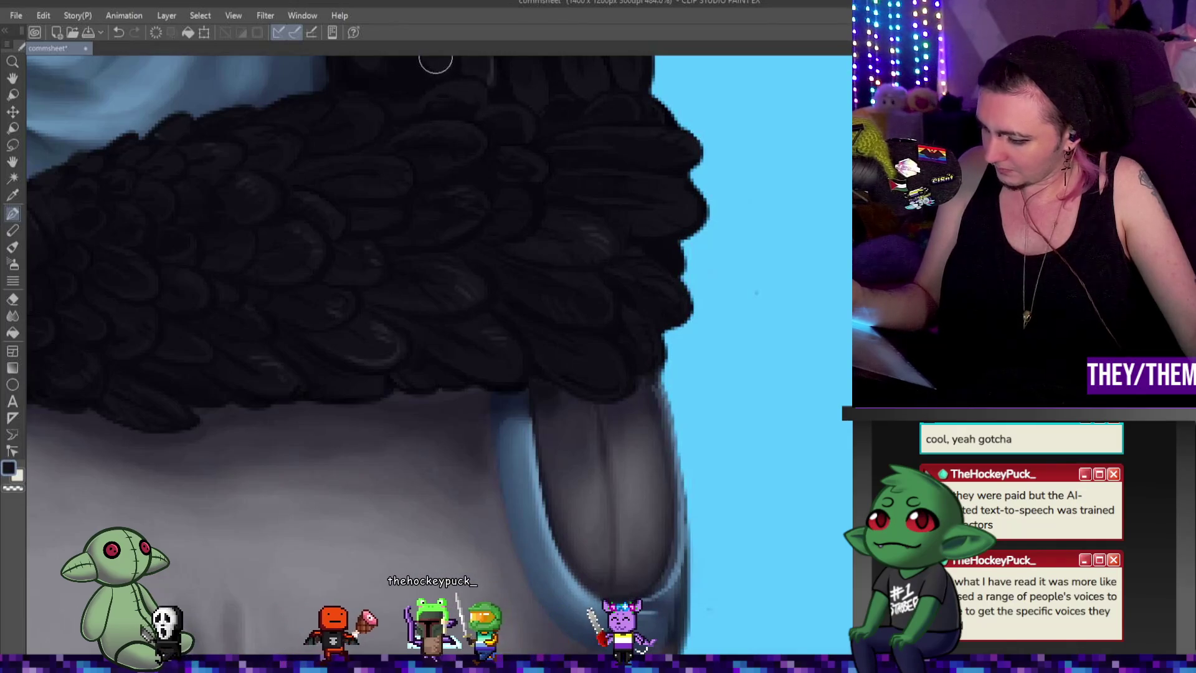
key("b")
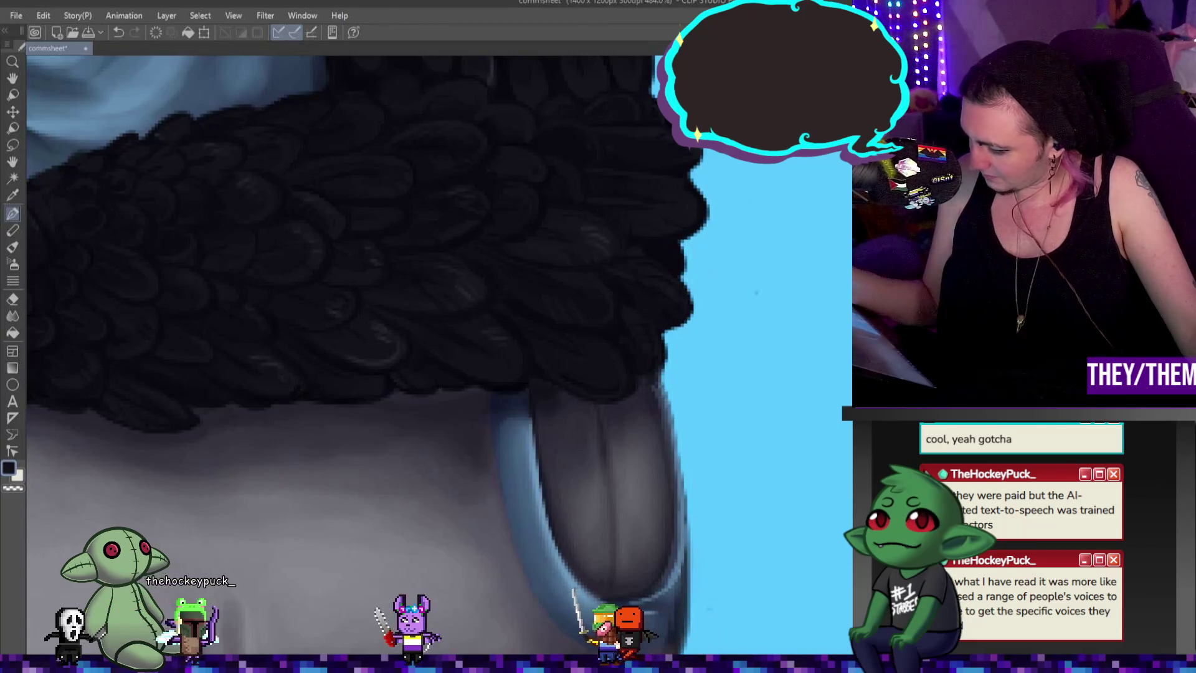
Step: Swap the drawing colour from black to white for the feather highlights
key("x")
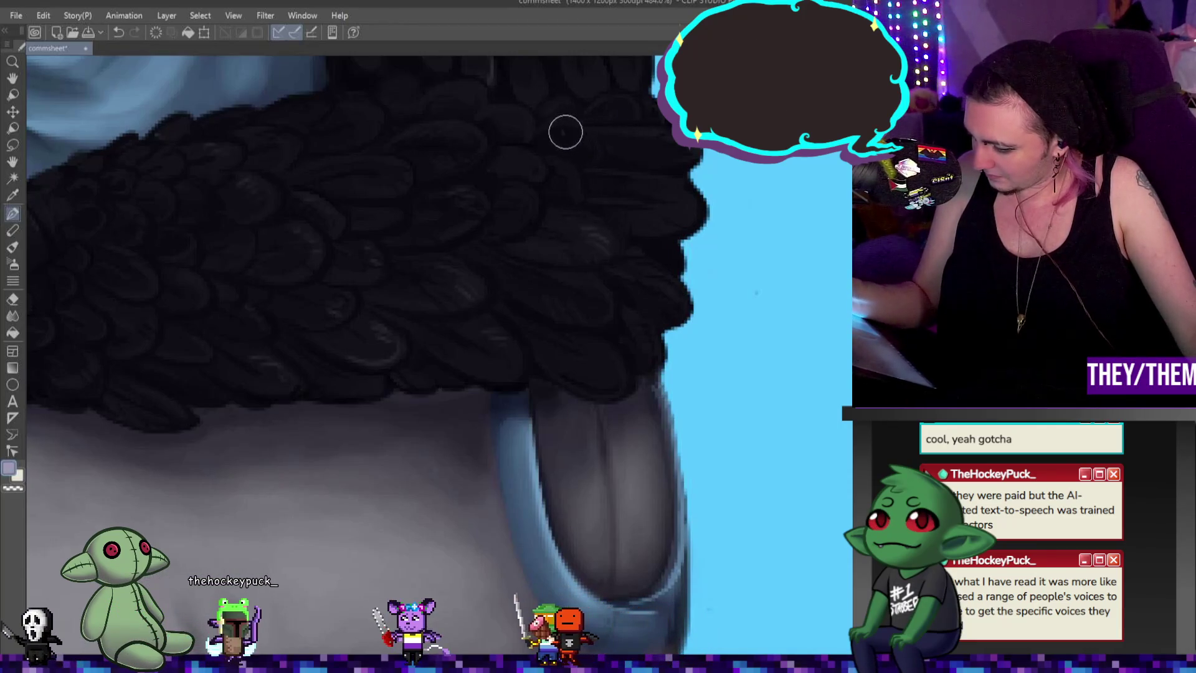
Step: Paint faint white highlights on the upper feather edges, then return to black
left_click_drag(560, 128, 585, 127)
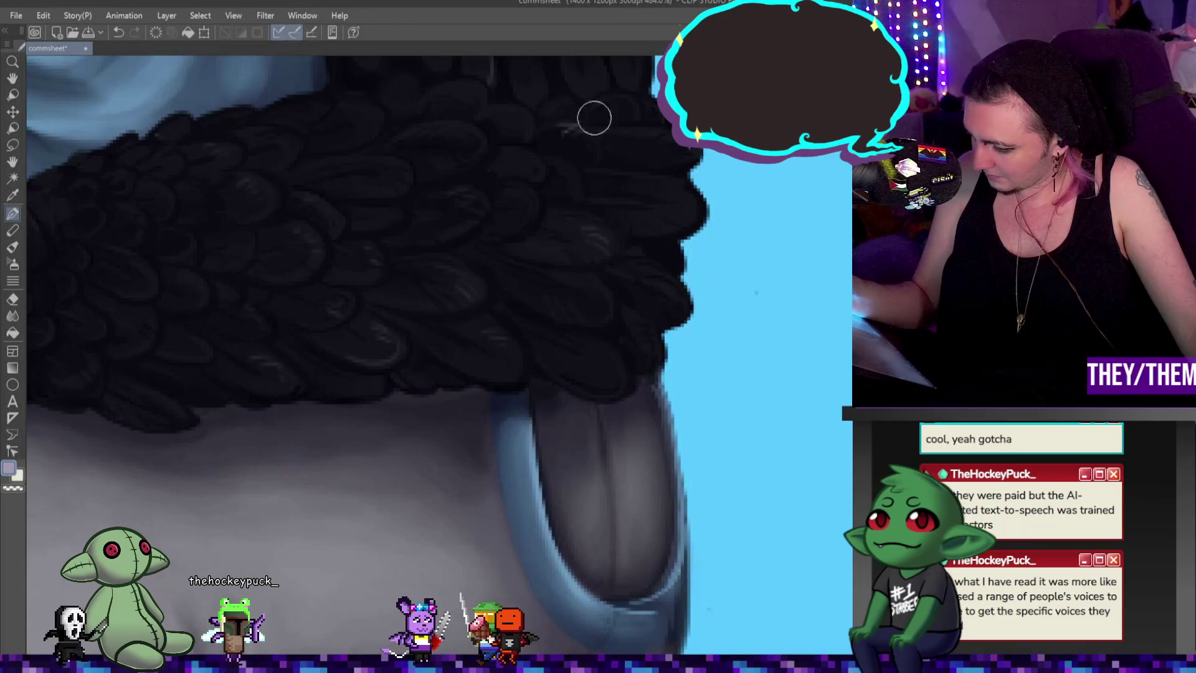
mouse_move(480, 113)
left_mouse_down()
mouse_move(497, 110)
mouse_move(480, 111)
mouse_move(483, 97)
left_mouse_up()
key("x")
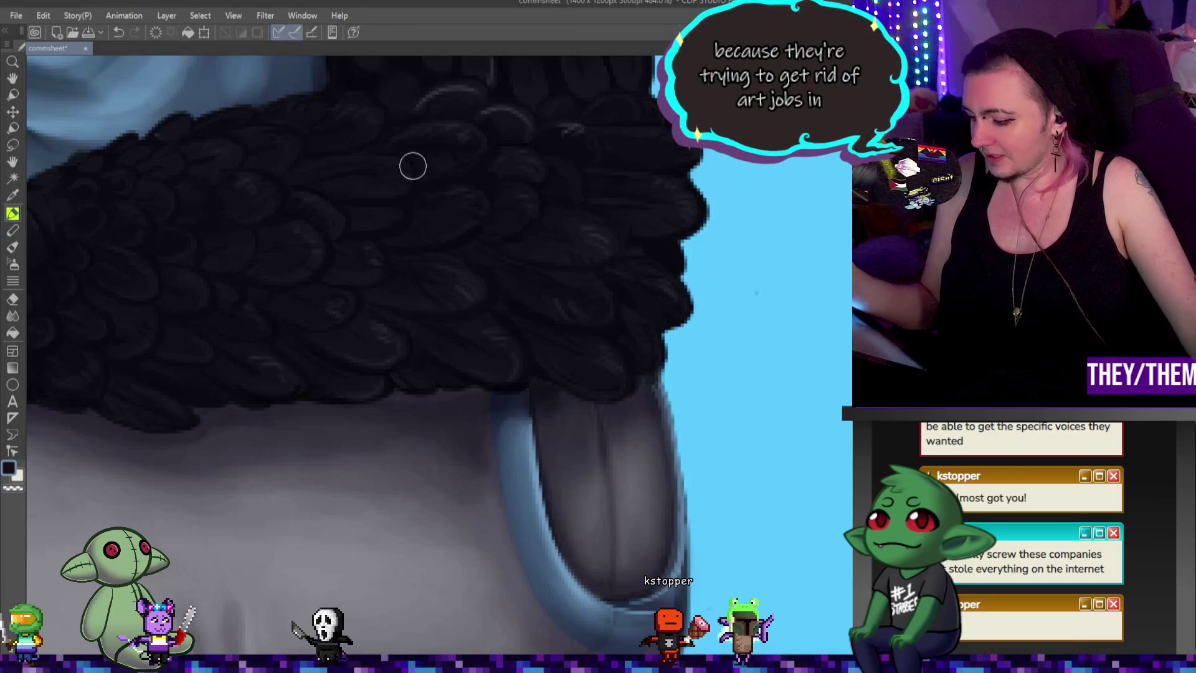
Step: Shade the arm feathers using the transparent colour, then view the whole character sheet
key("c")
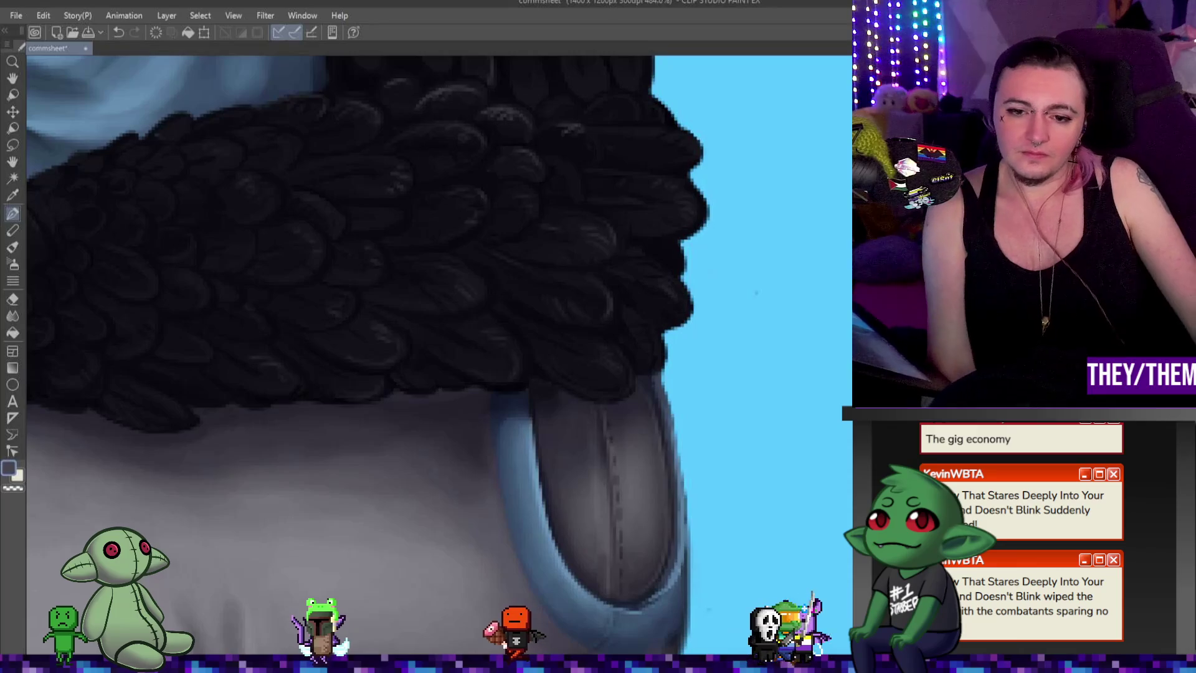
key("ctrl+minus")
key("ctrl+minus")
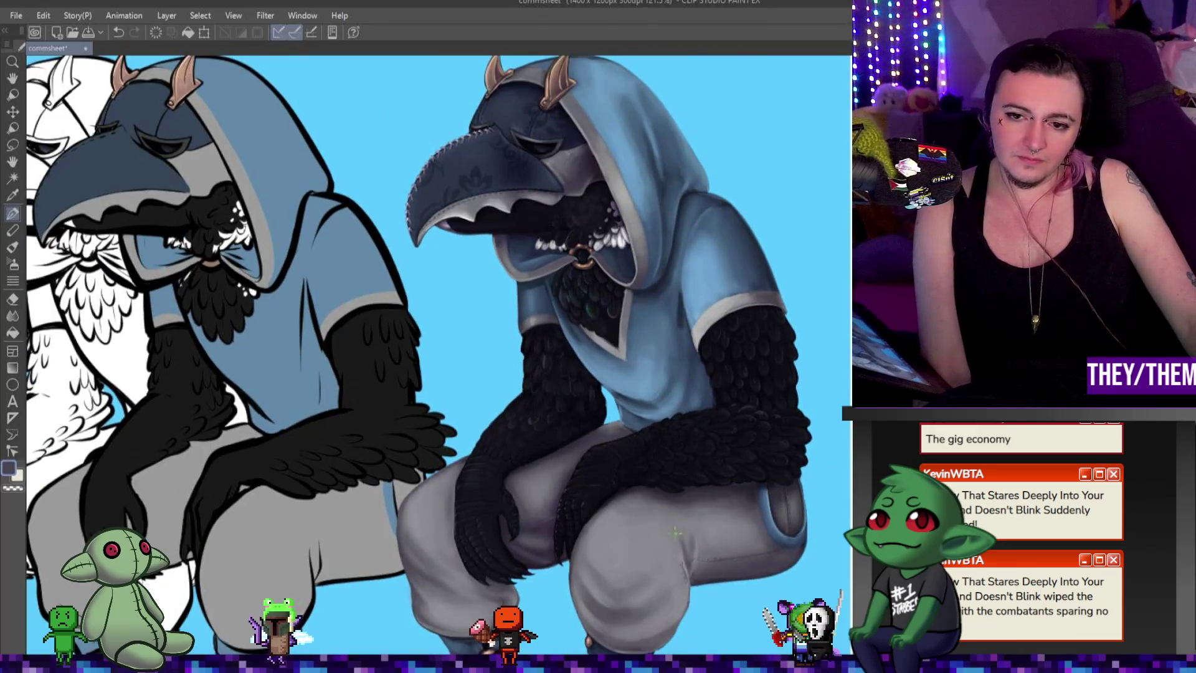
key("ctrl+minus")
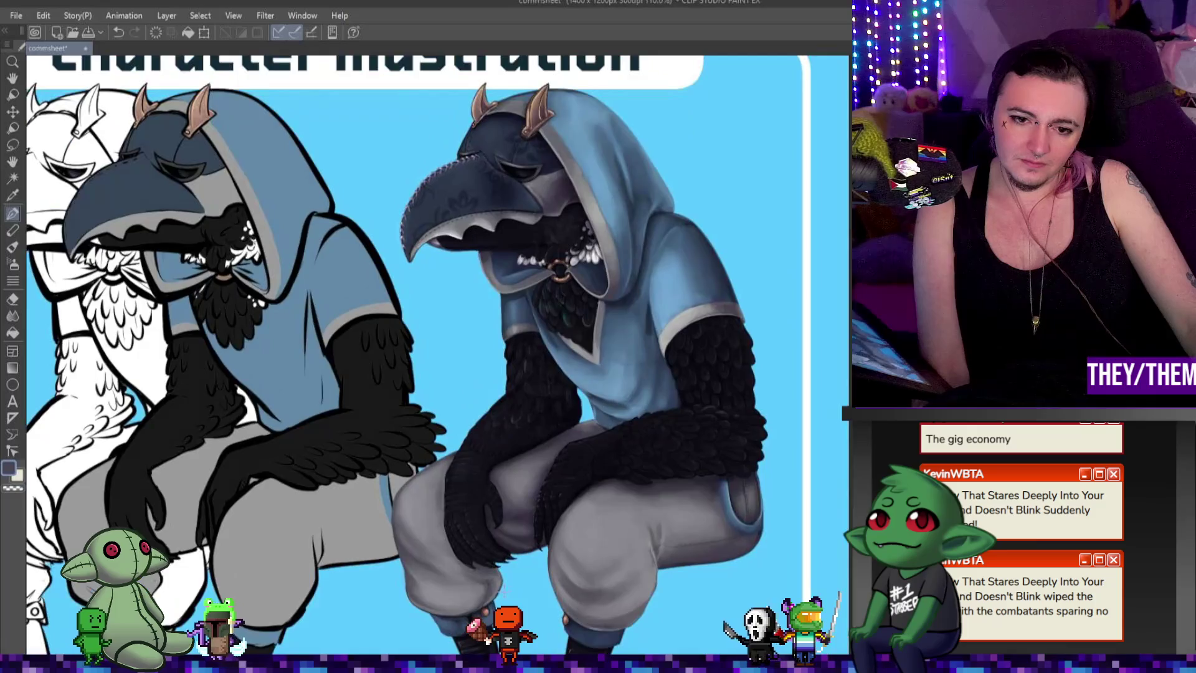
scroll(439, 355, "up", 3)
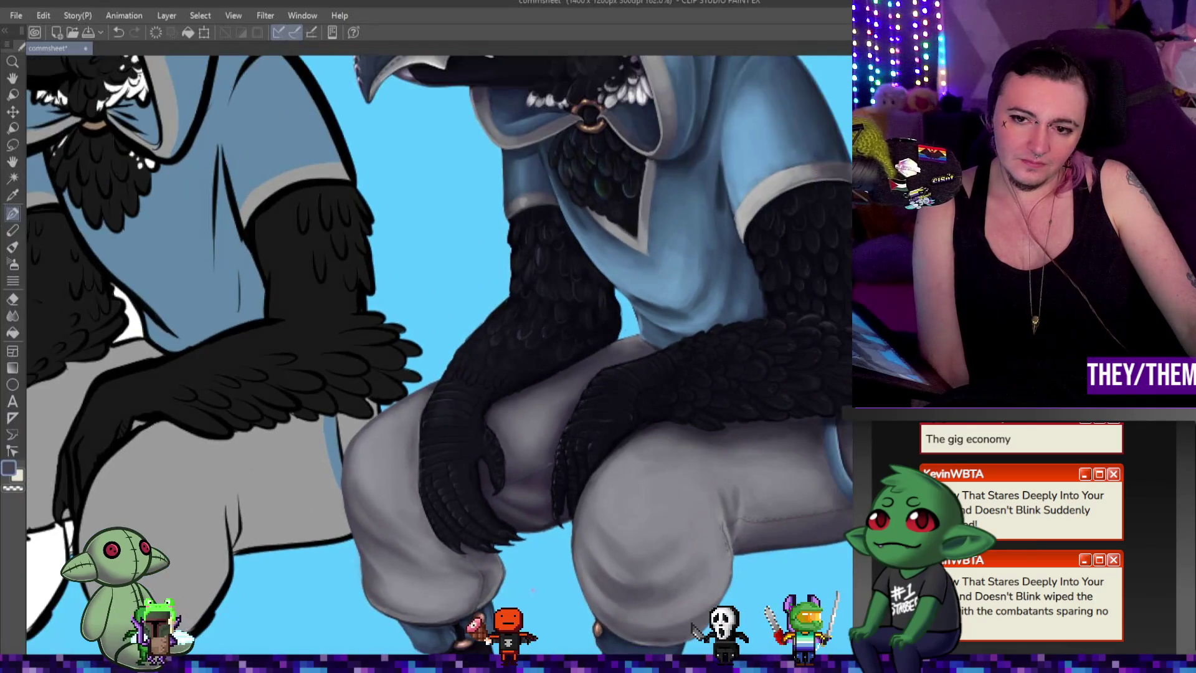
scroll(440, 355, "up", 1)
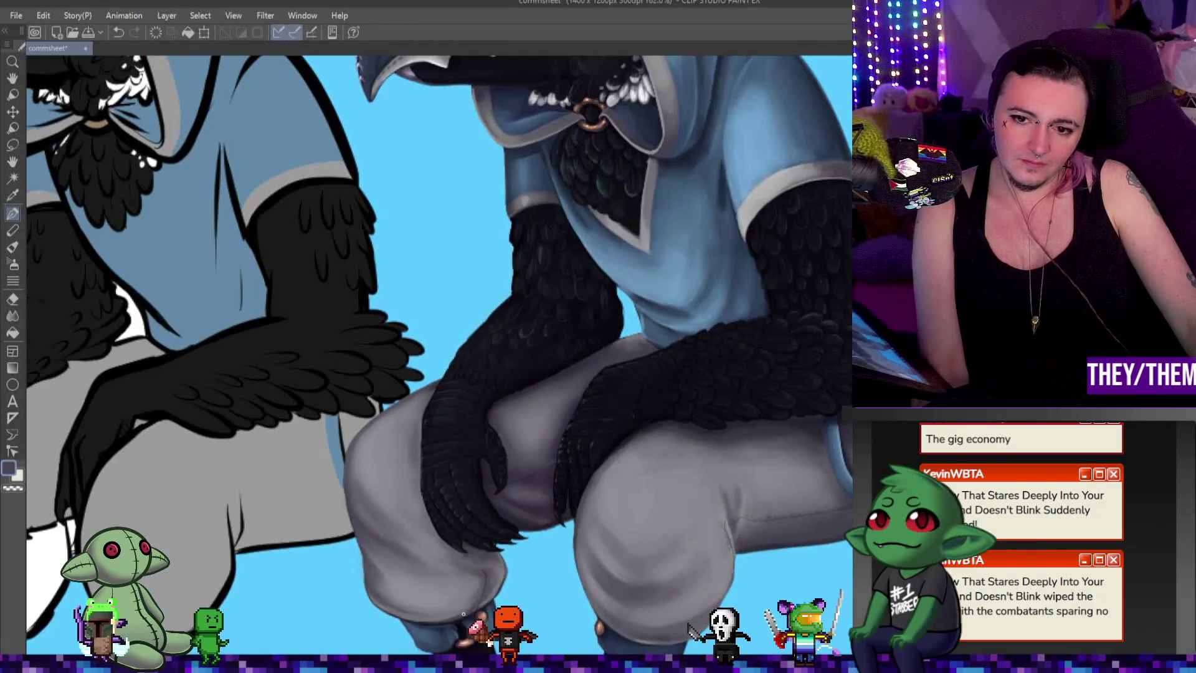
Step: Tilt the canvas view slightly over the legs and clasped claws
key("^")
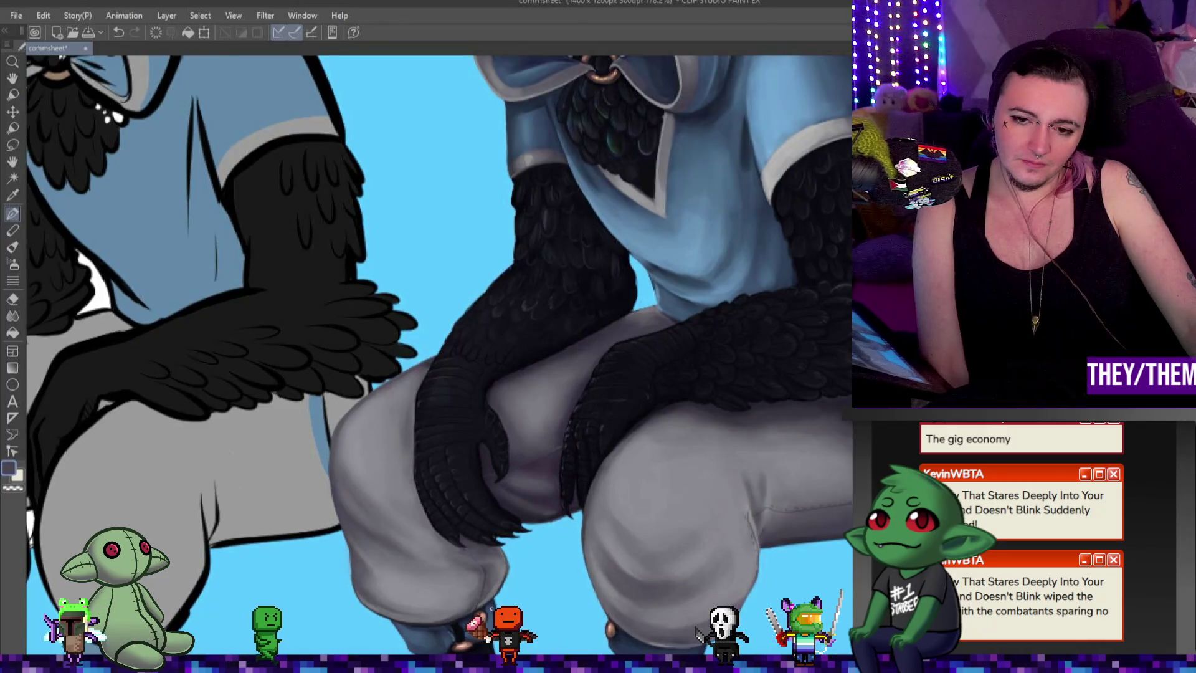
scroll(753, 545, "up", 1)
scroll(752, 545, "up", 1)
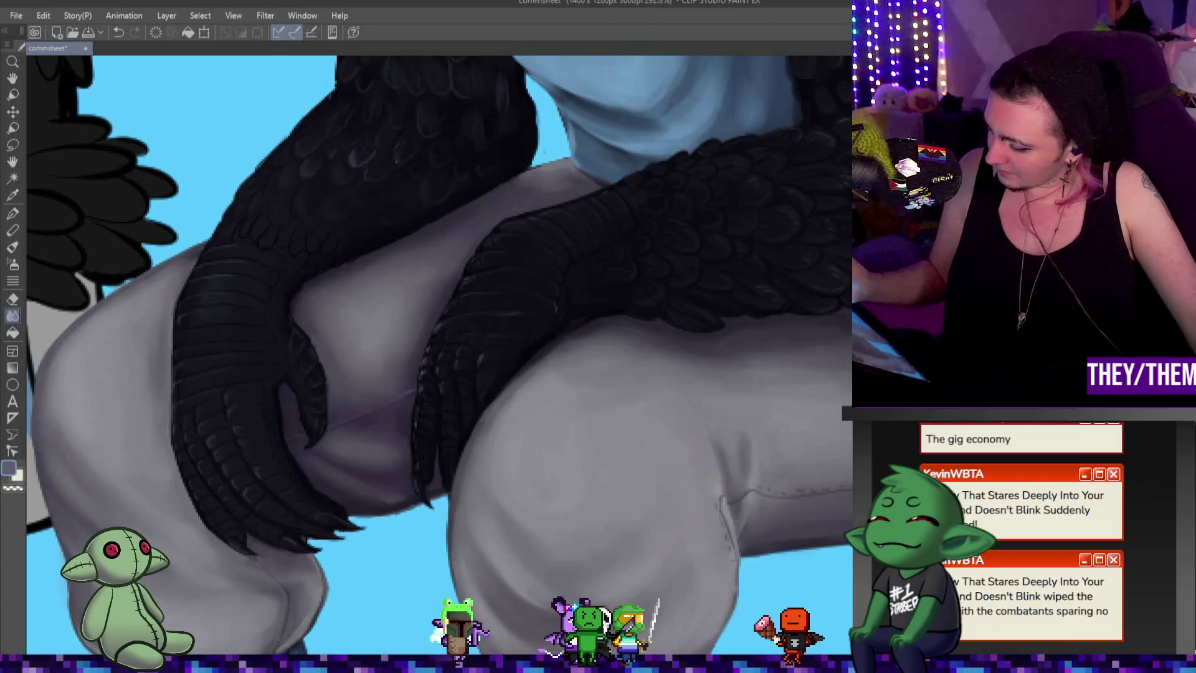
key("j")
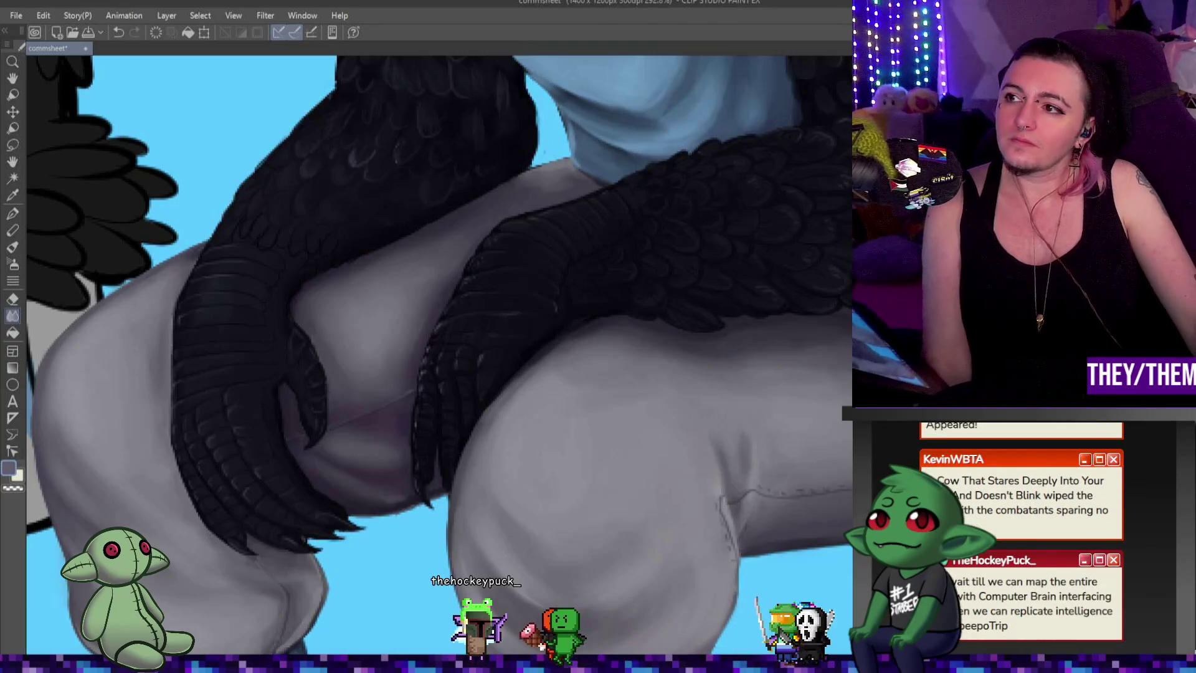
scroll(778, 433, "down", 3)
scroll(779, 433, "up", 3)
key("ctrl+w")
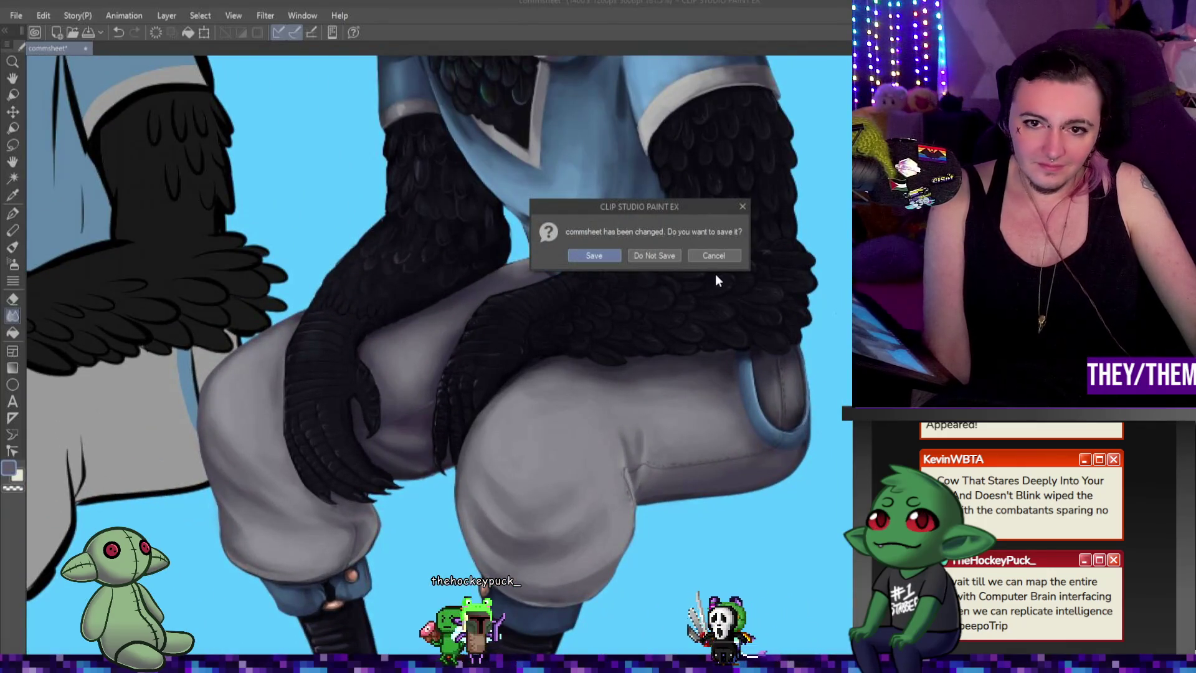
left_click(714, 256)
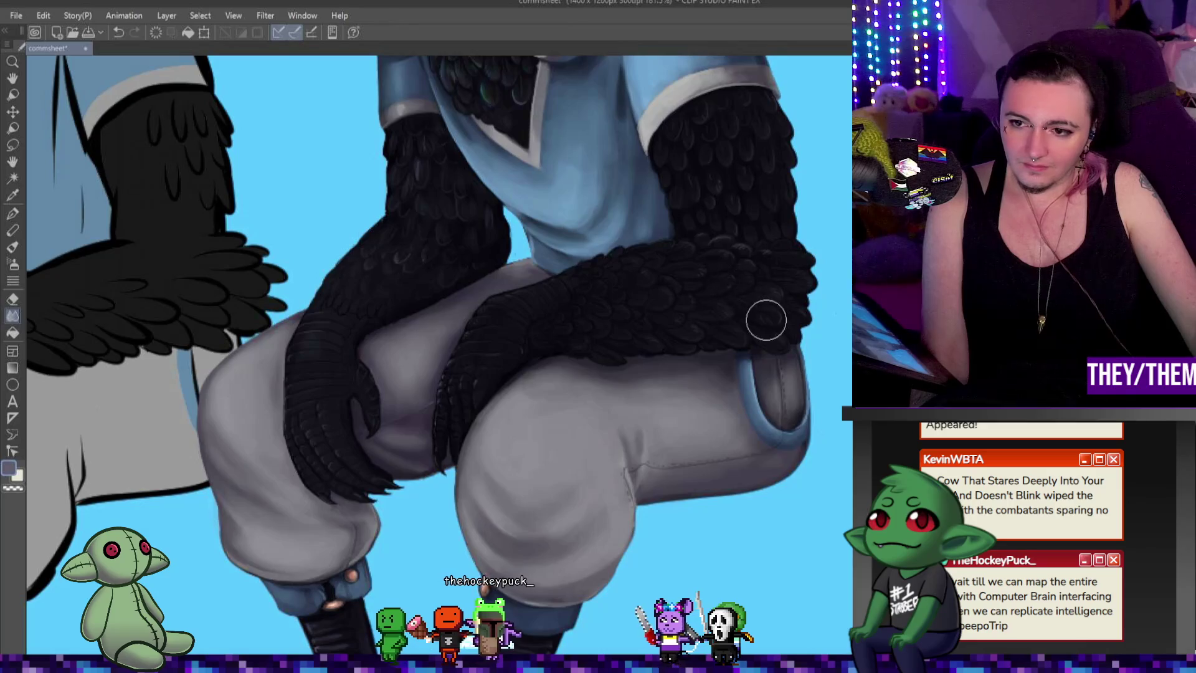
scroll(638, 414, "down", 10)
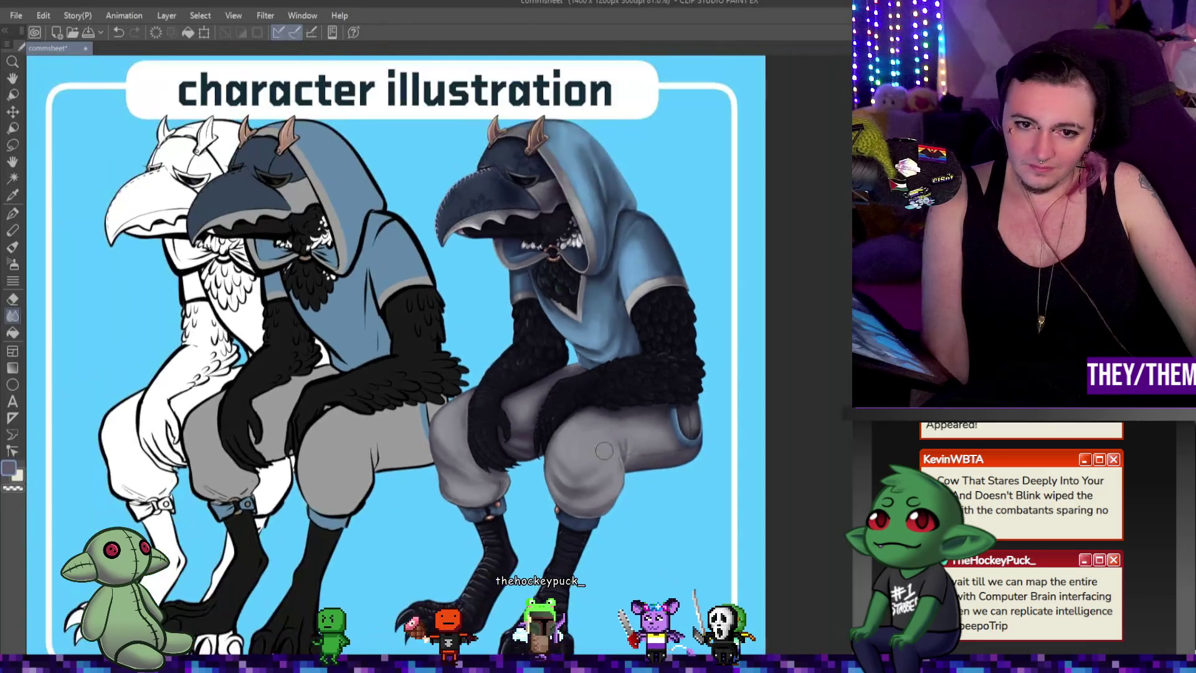
scroll(490, 472, "up", 4)
scroll(490, 472, "up", 3)
scroll(491, 471, "up", 3)
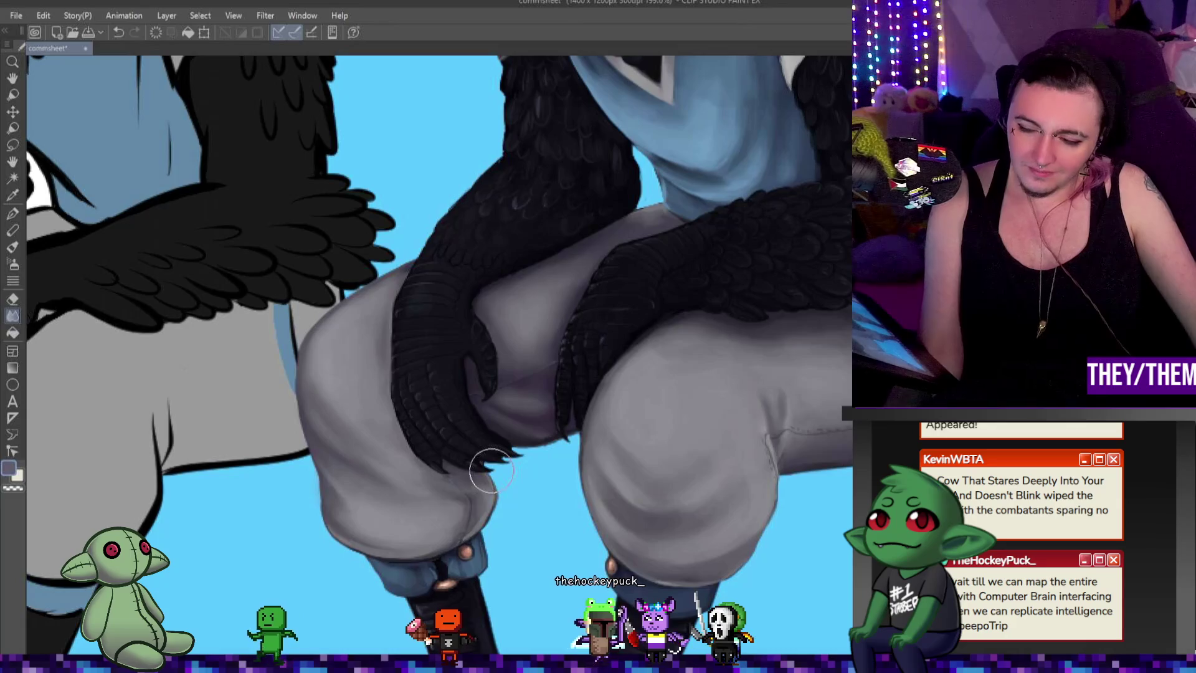